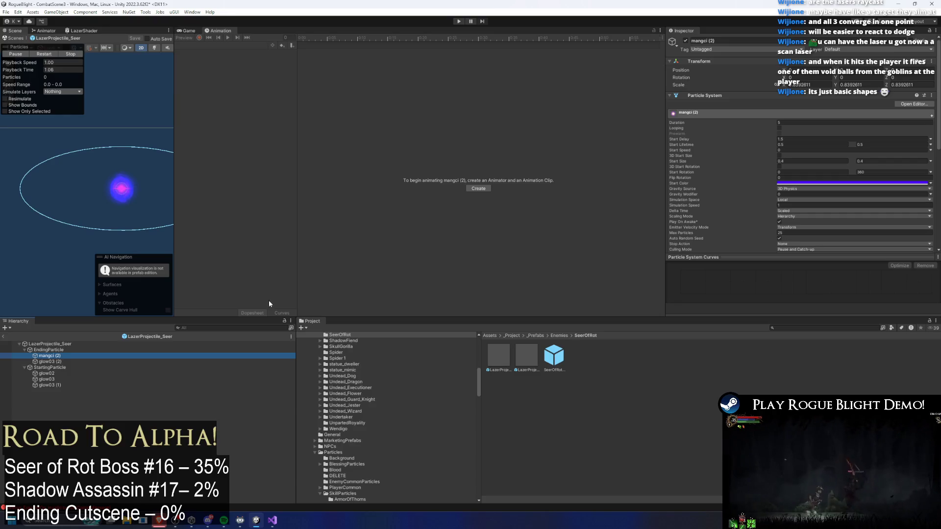
Delete the mangci (2), glow03 (2) and glow03 (1) particles from the laser prefab
key(Delete)
click(53, 355)
key(Delete)
click(57, 360)
key(Down)
key(Down)
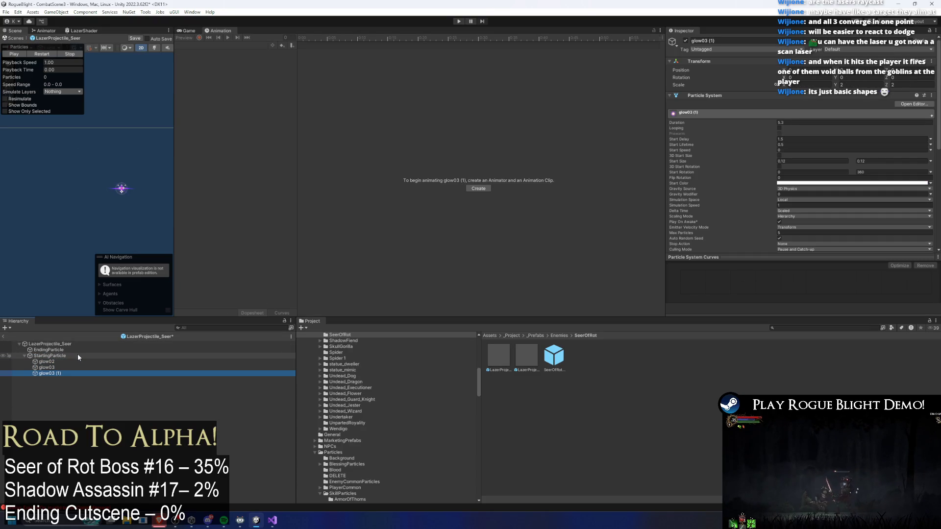
key(Delete)
Remove the Toggle Collider component from the root laser object
click(72, 344)
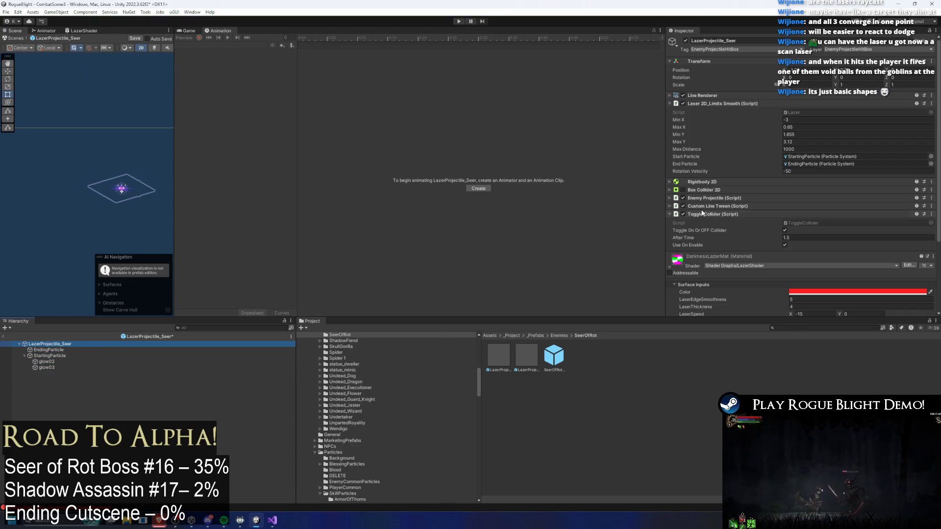
click(734, 104)
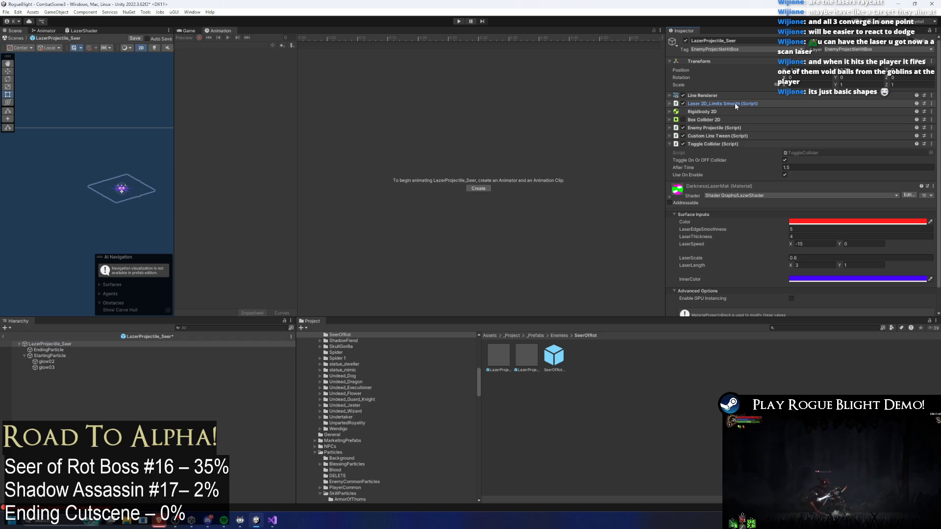
right_click(697, 144)
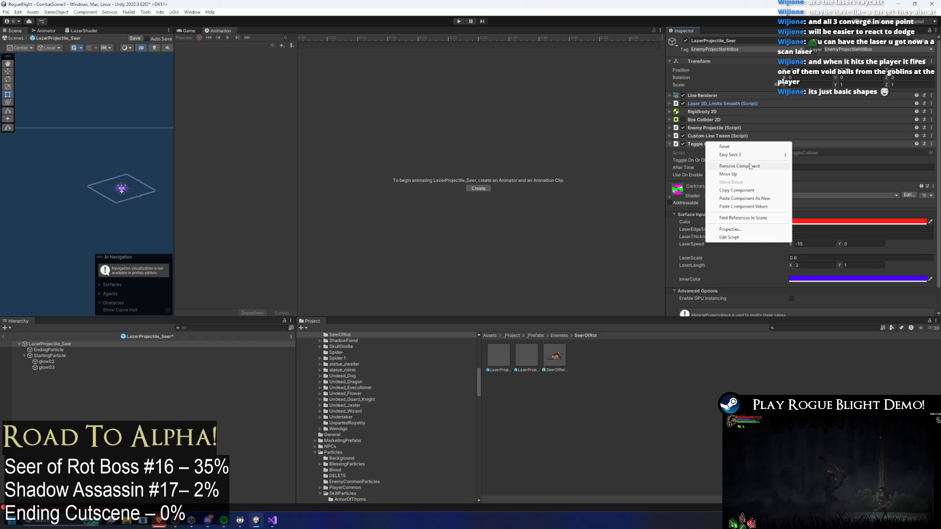
click(721, 166)
Remove the Custom Line Tween component from the laser object
click(718, 137)
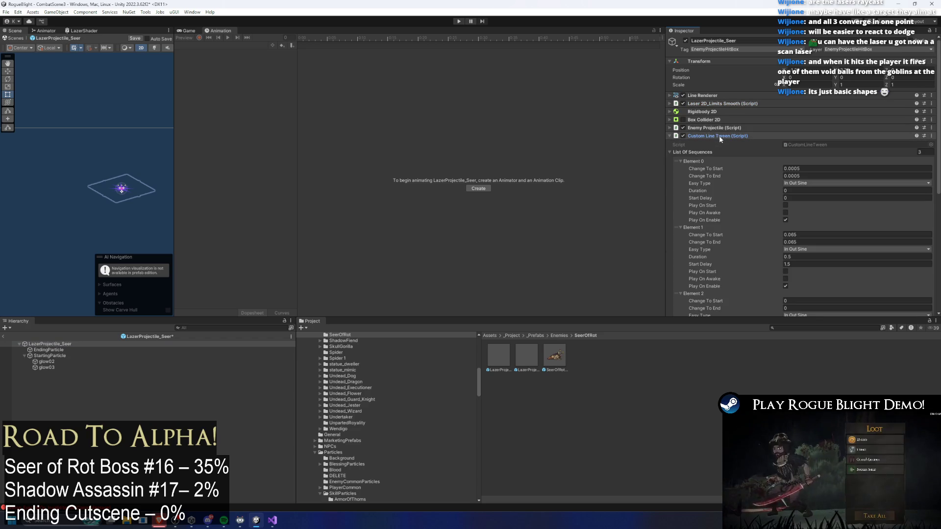
click(682, 136)
click(718, 128)
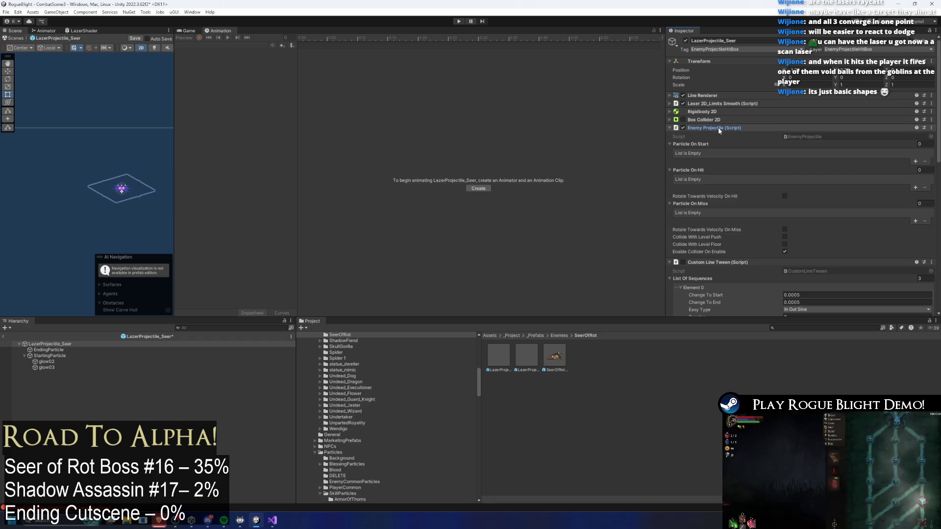
click(719, 128)
click(719, 128)
click(718, 127)
scroll(719, 128, down, 2)
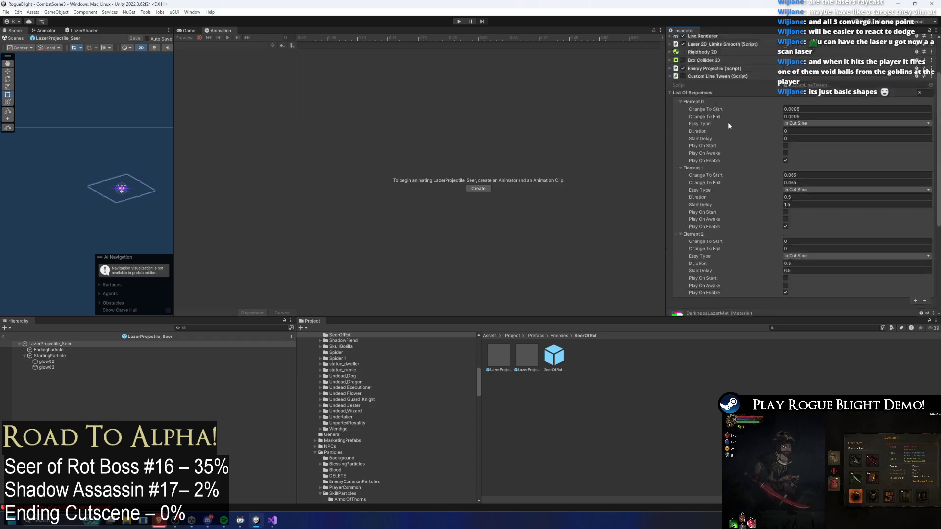
right_click(715, 97)
click(748, 121)
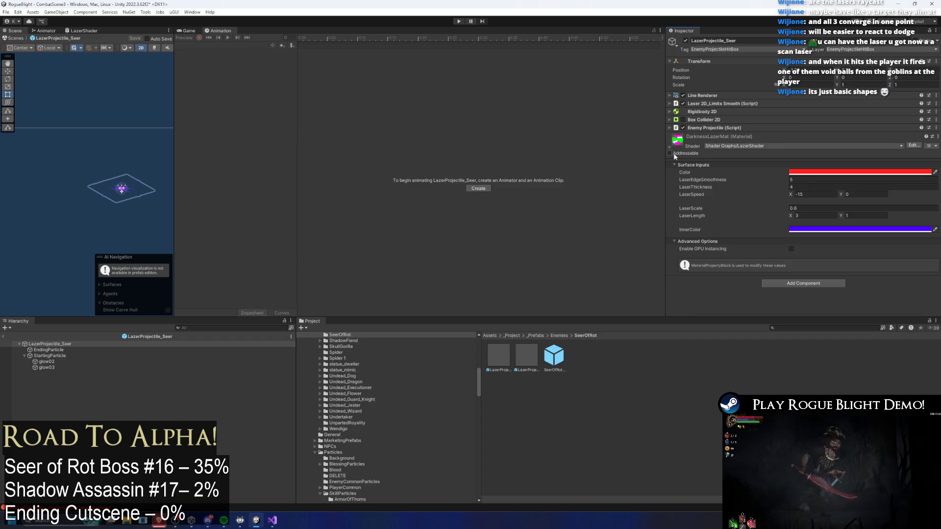
click(689, 119)
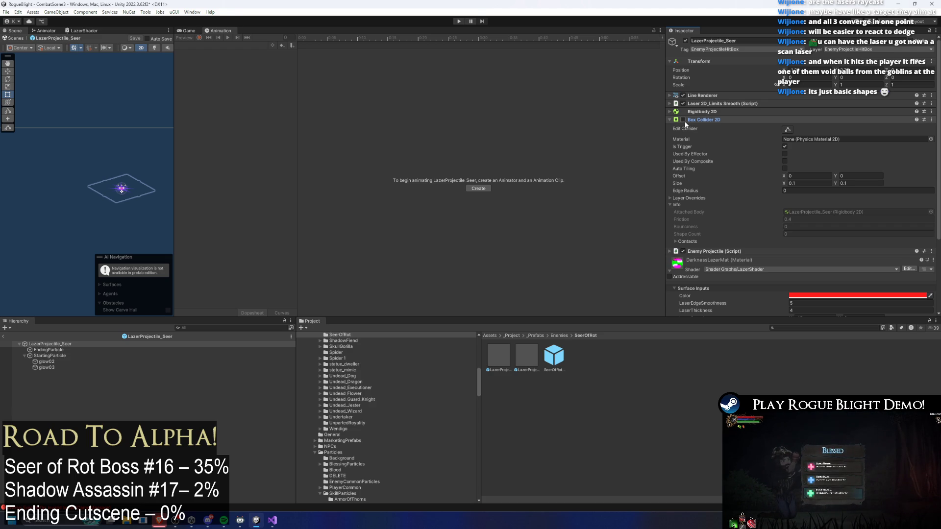
Enable the laser's Box Collider 2D, check Enemy Projectile, then clear the selection
click(683, 119)
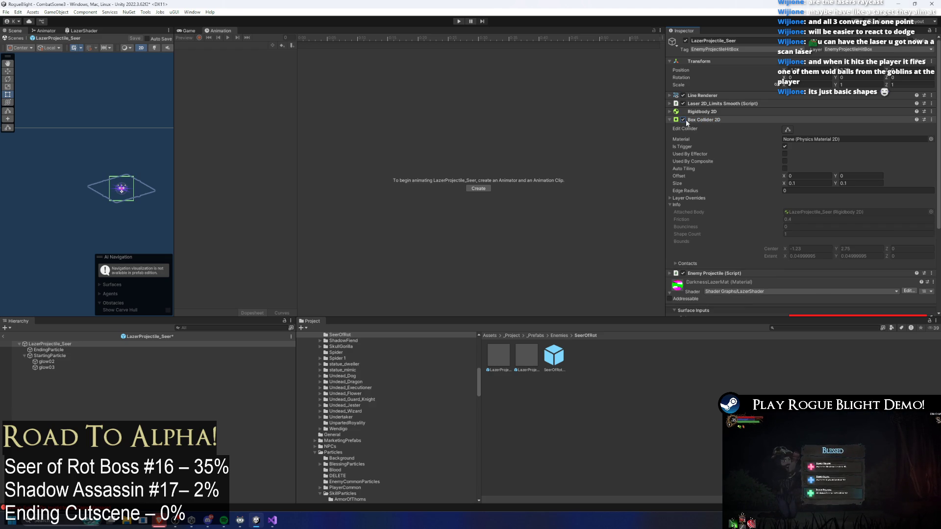
click(713, 120)
click(711, 128)
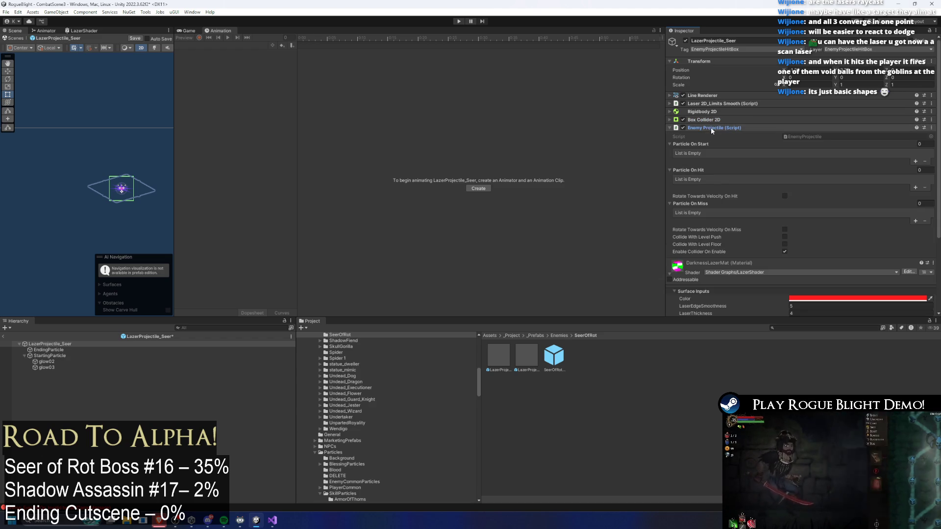
click(711, 128)
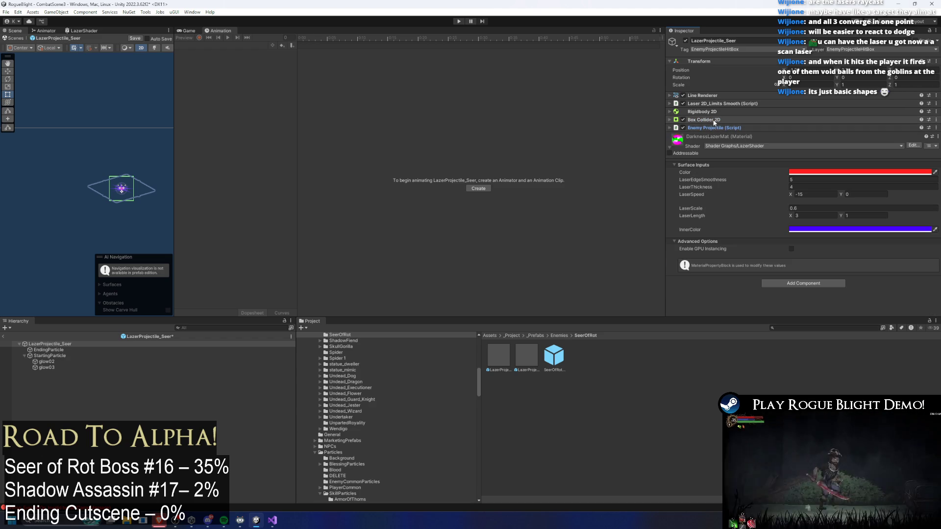
click(586, 365)
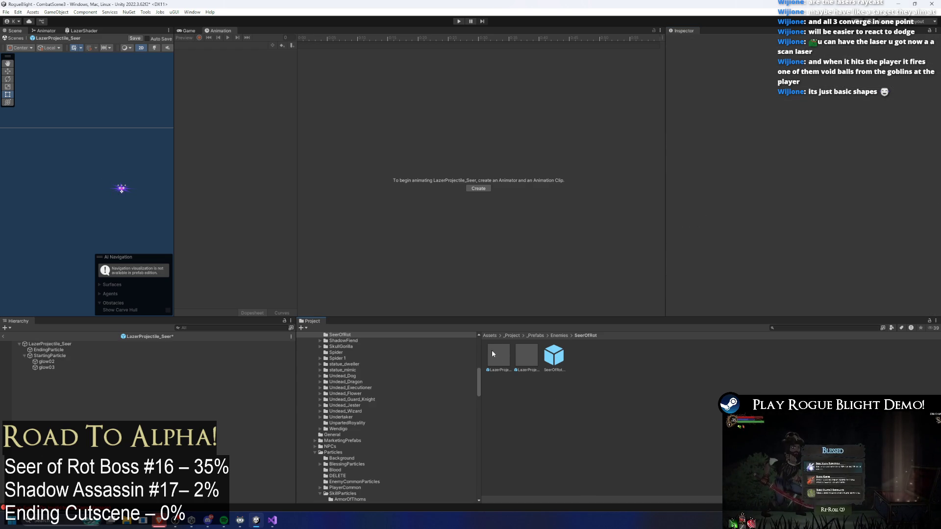
click(496, 360)
Rename the first laser prefab to ScanLazerProjectile_Seer
right_click(501, 357)
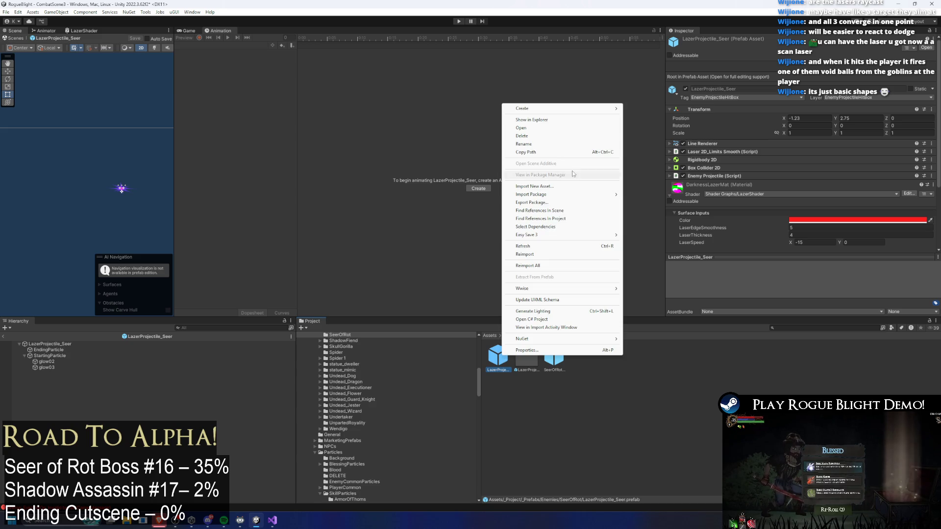
click(553, 145)
text(n)
click(574, 377)
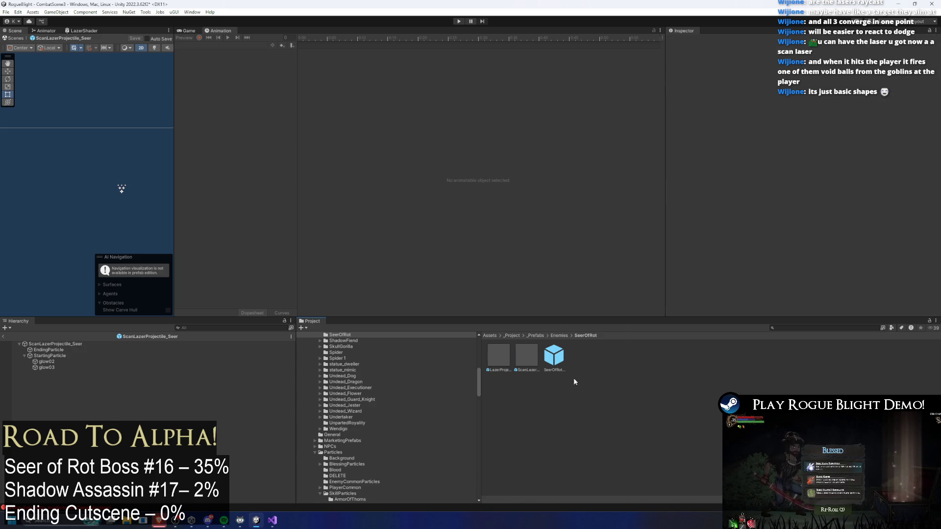
Duplicate the other laser prefab, name the copy DmgLazerProjectile_Seer, and open it
click(498, 355)
key(ctrl+d)
right_click(527, 358)
click(559, 140)
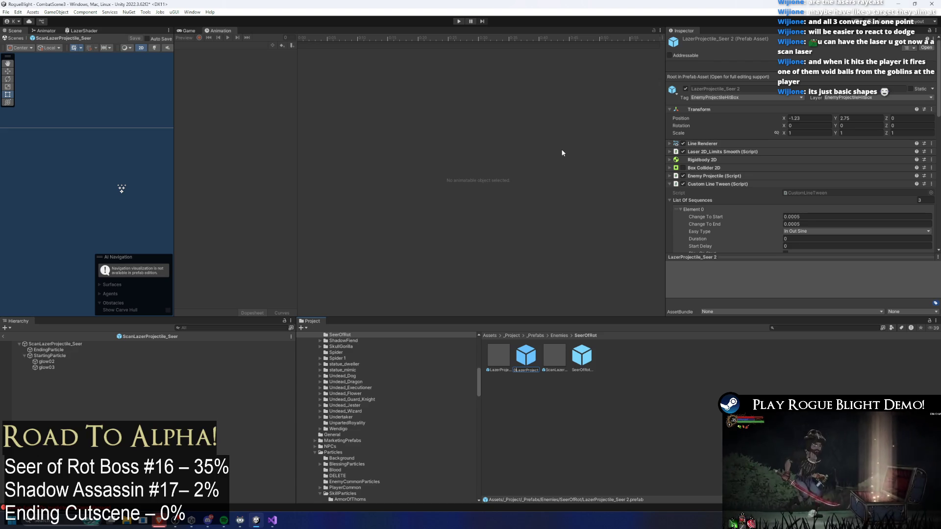
text(Dmg)
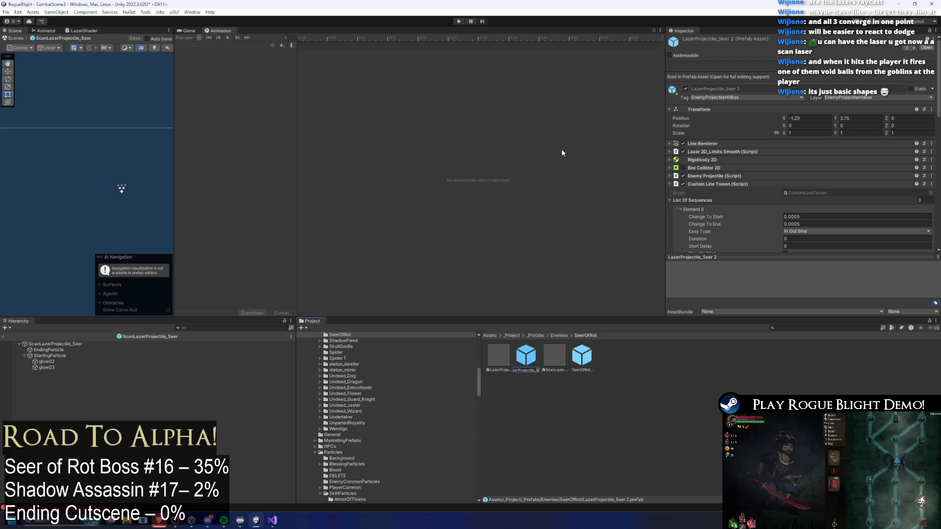
key(BackSpace)
key(BackSpace)
key(Return)
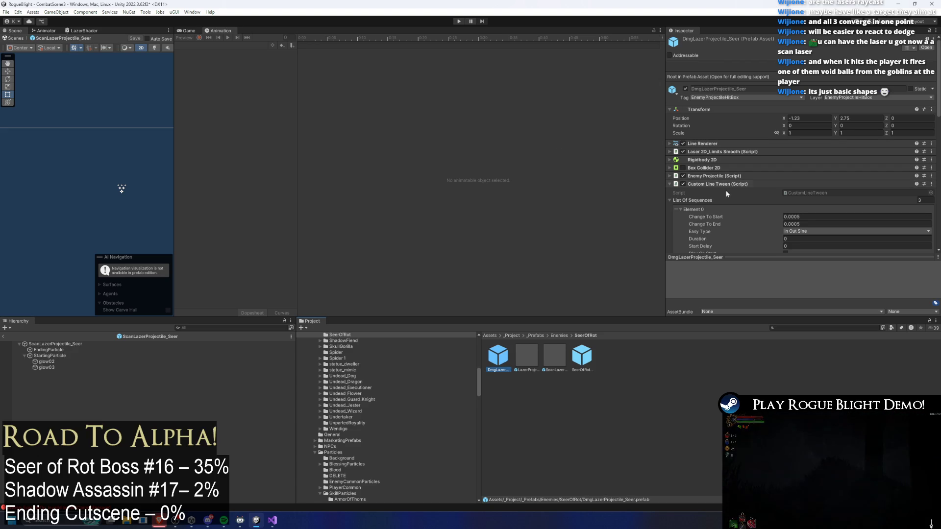
click(927, 48)
click(49, 355)
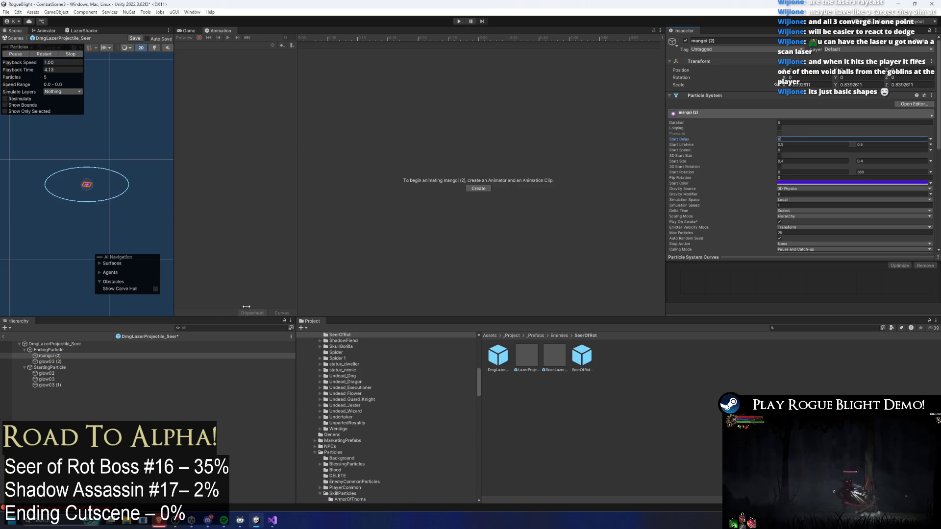
Set Start Delay to 0 on the EndingParticle and glow03 (1) particle effects
key(Down)
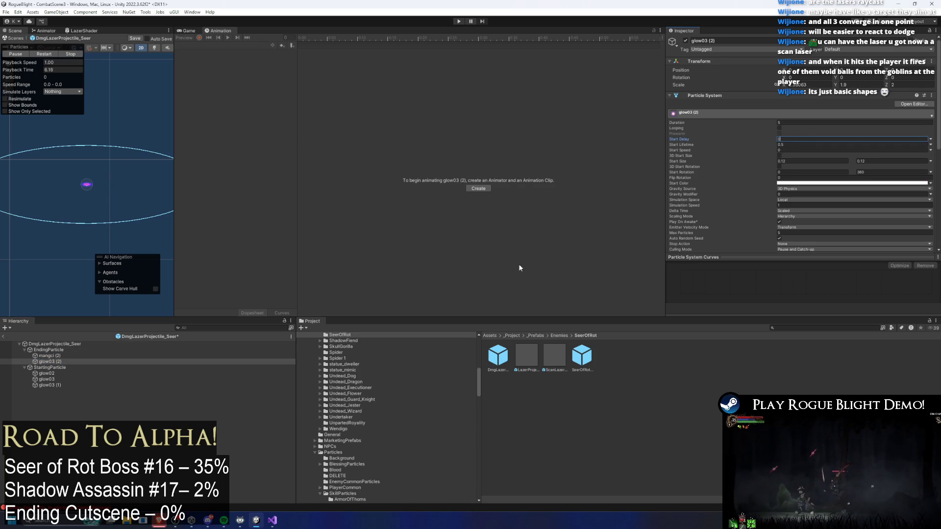
click(72, 349)
click(811, 123)
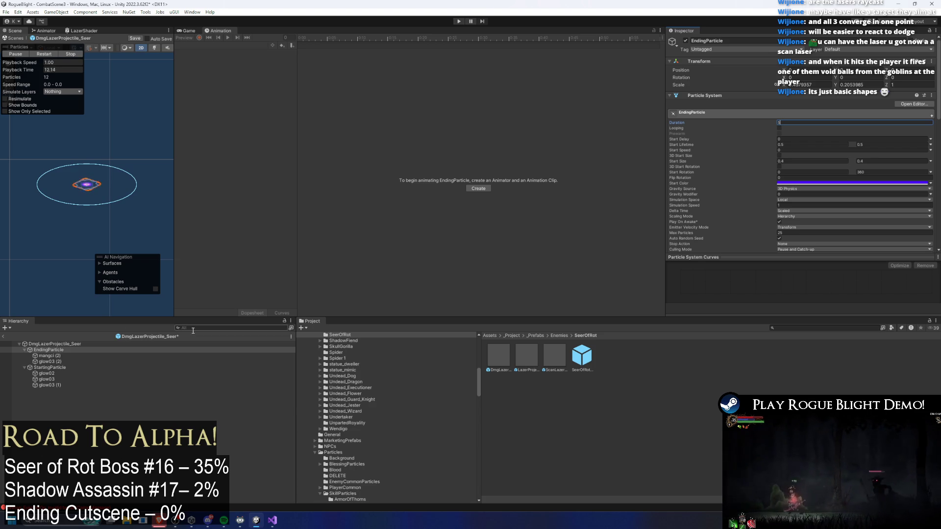
click(51, 368)
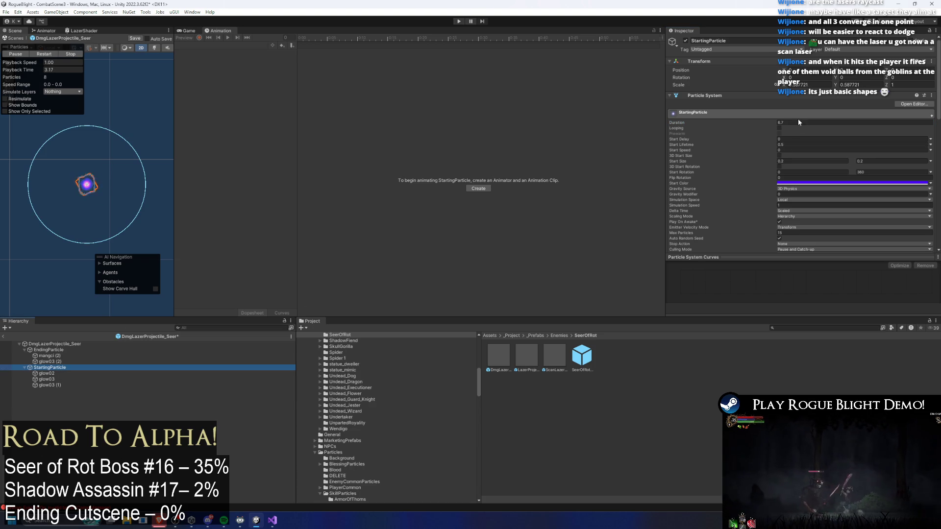
click(186, 373)
key(Down)
key(Down)
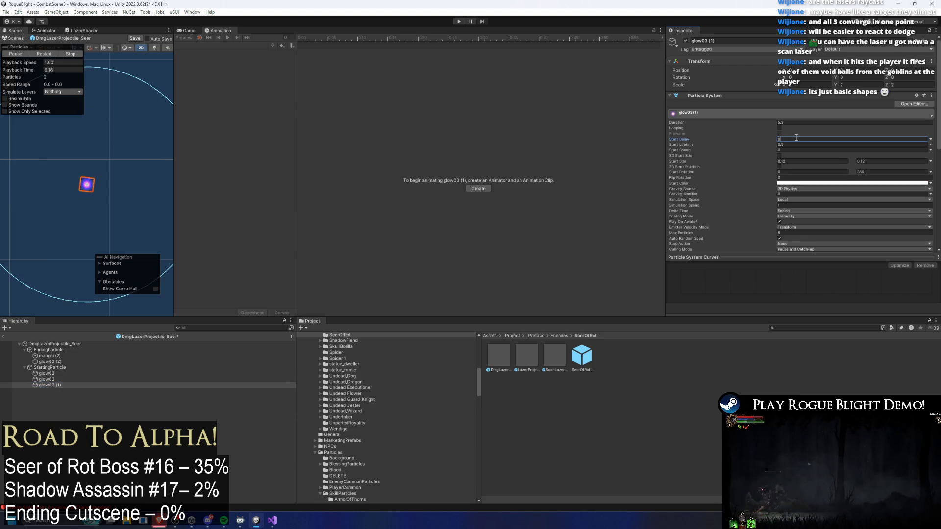
click(789, 123)
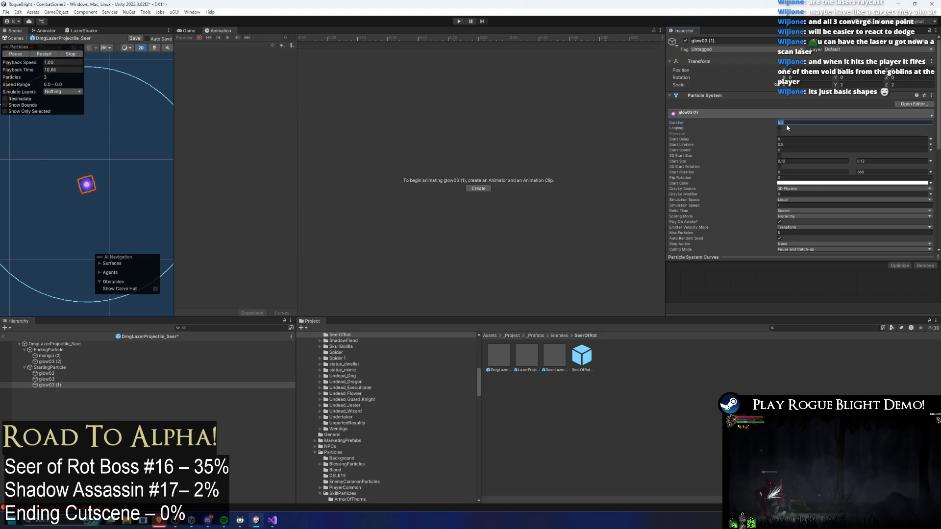
Select the StartingParticle, glow02 and glow03 particles together, then the root DmgLazerProjectile_Seer
click(66, 379)
click(70, 375)
click(69, 367)
click(53, 375)
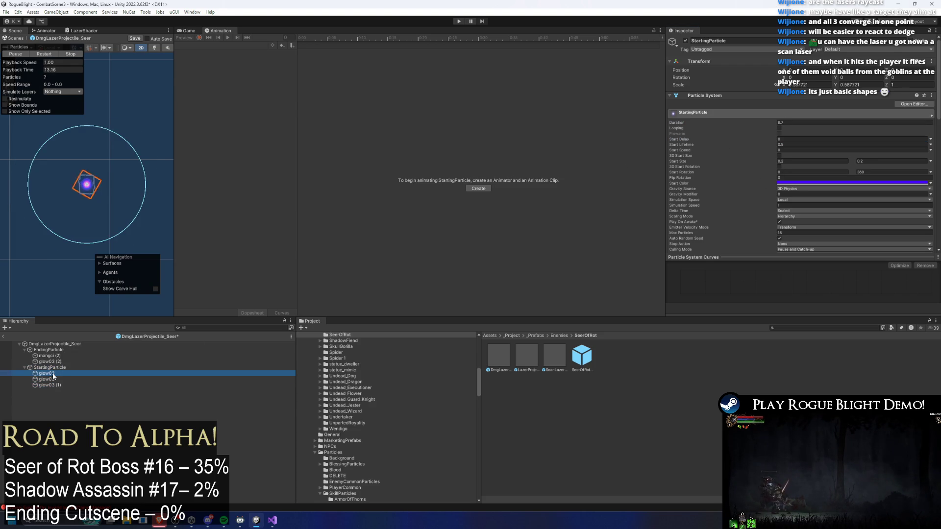
ctrl+click(49, 379)
ctrl+click(49, 367)
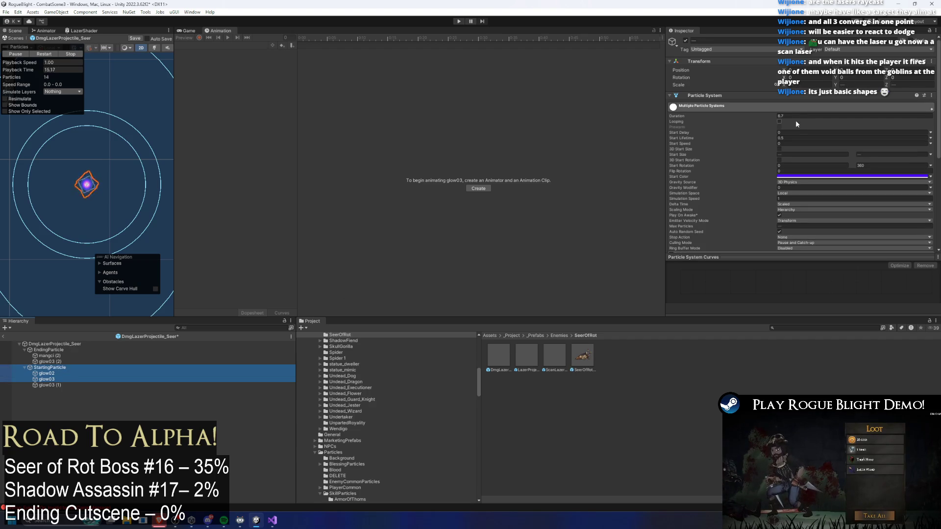
click(54, 343)
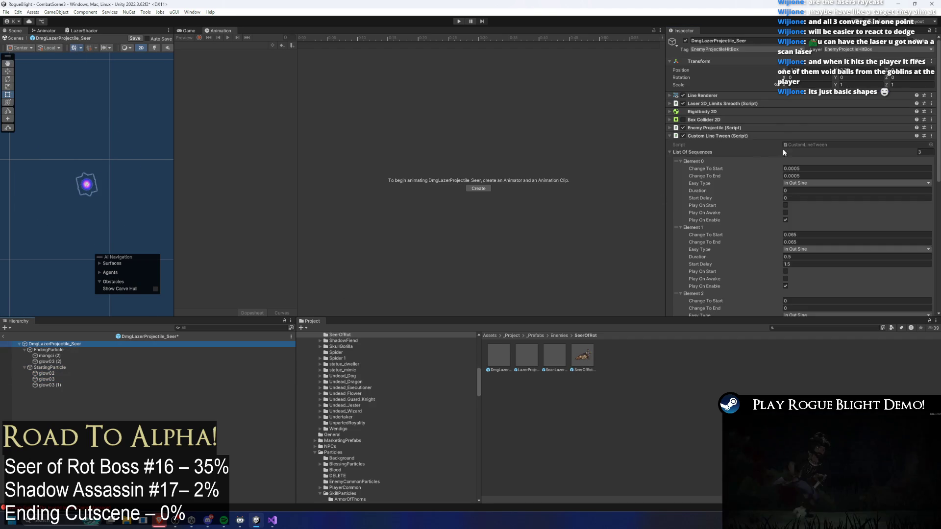
Toggle the Box Collider 2D on and off and edit the Toggle Collider's After Time
click(765, 163)
click(683, 119)
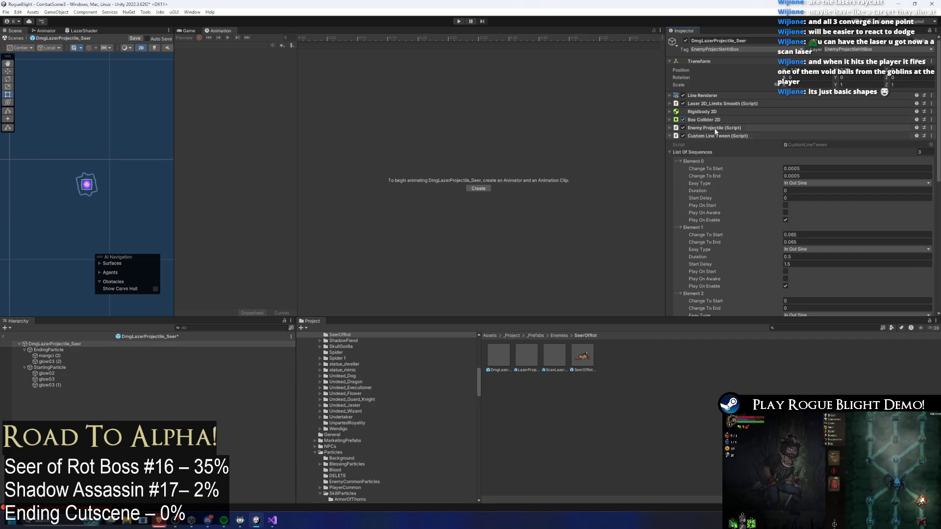
click(683, 120)
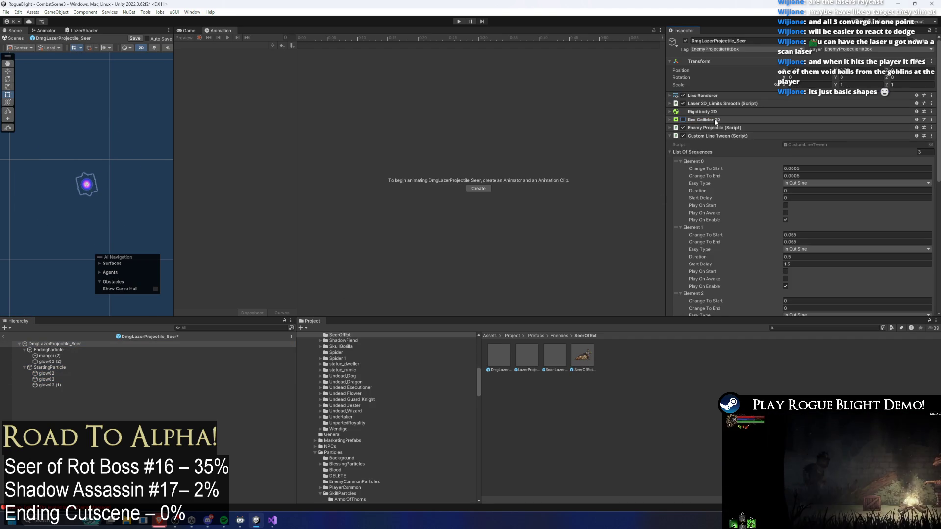
click(715, 137)
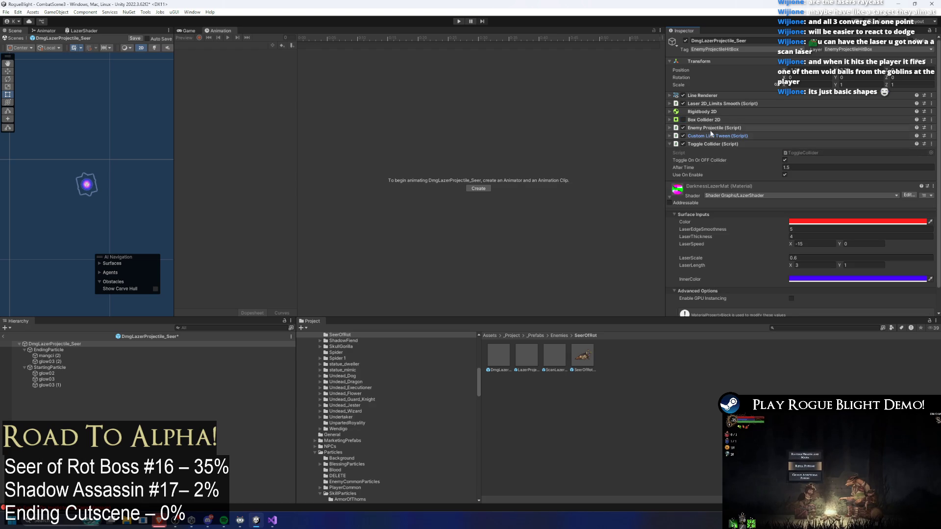
click(815, 166)
text(0.4)
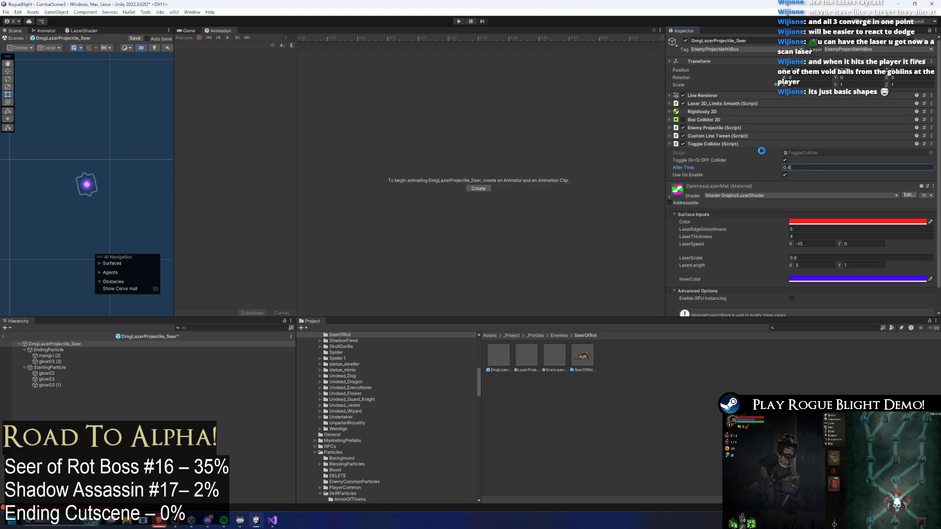
click(703, 143)
Set Custom Line Tween sequence Element 1's Start Delay to 0.5
click(730, 135)
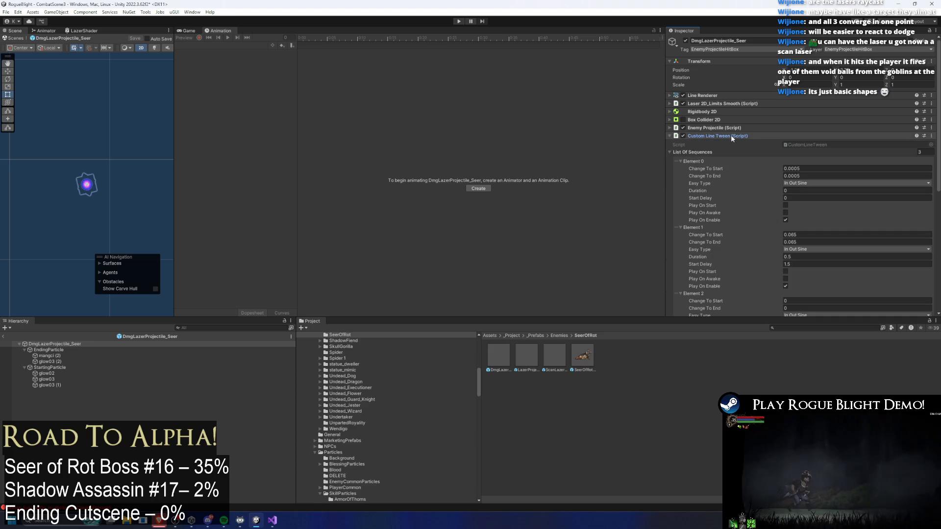
click(718, 154)
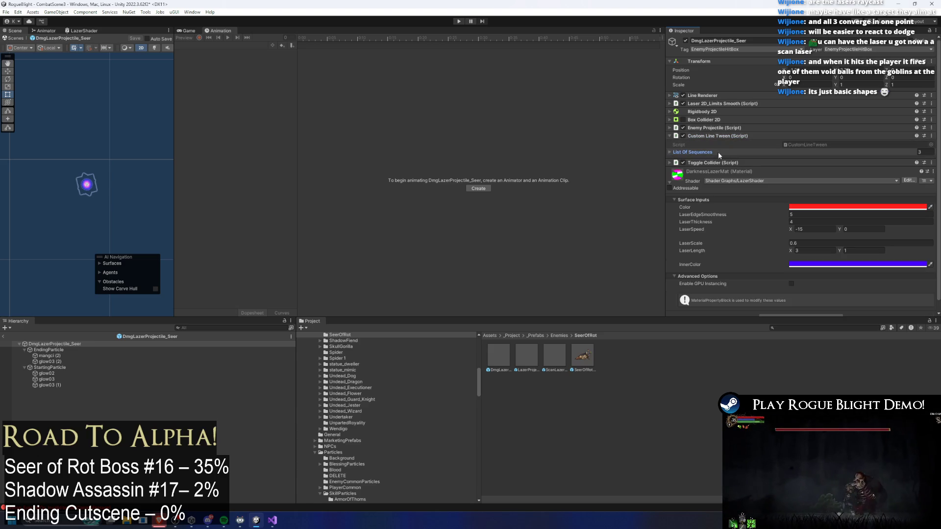
click(724, 135)
click(721, 137)
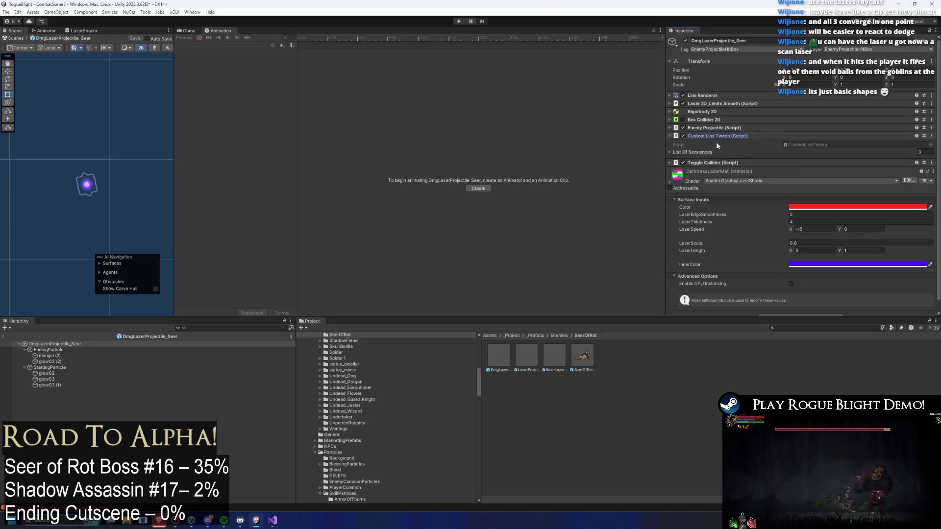
click(697, 152)
scroll(822, 213, down, 2)
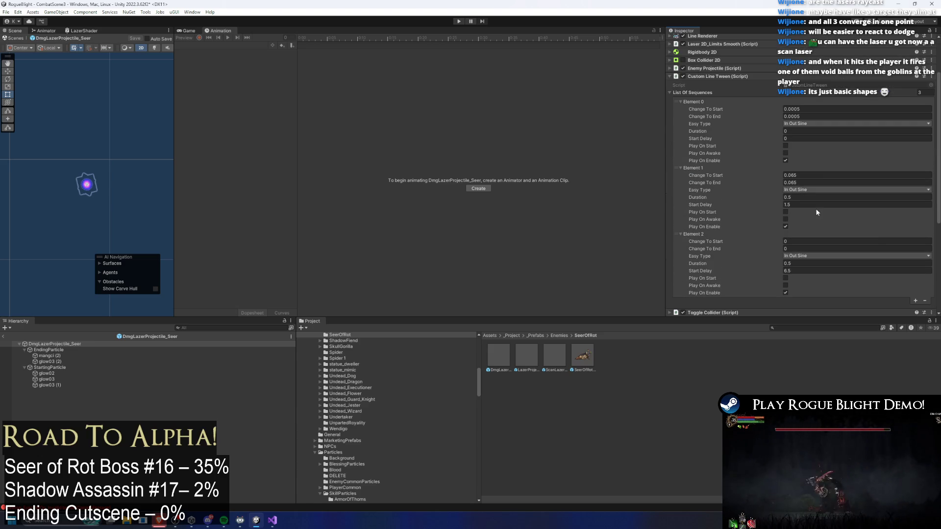
click(806, 204)
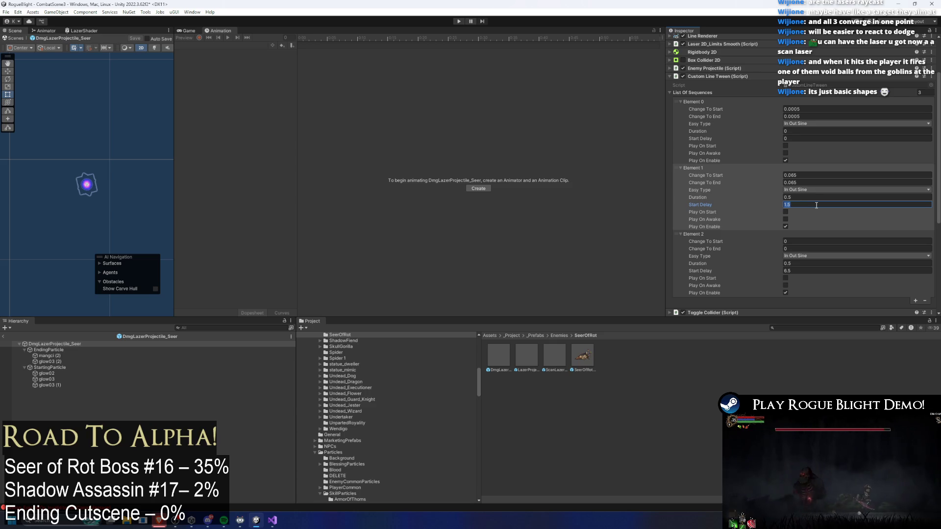
text(0.5)
key(BackSpace)
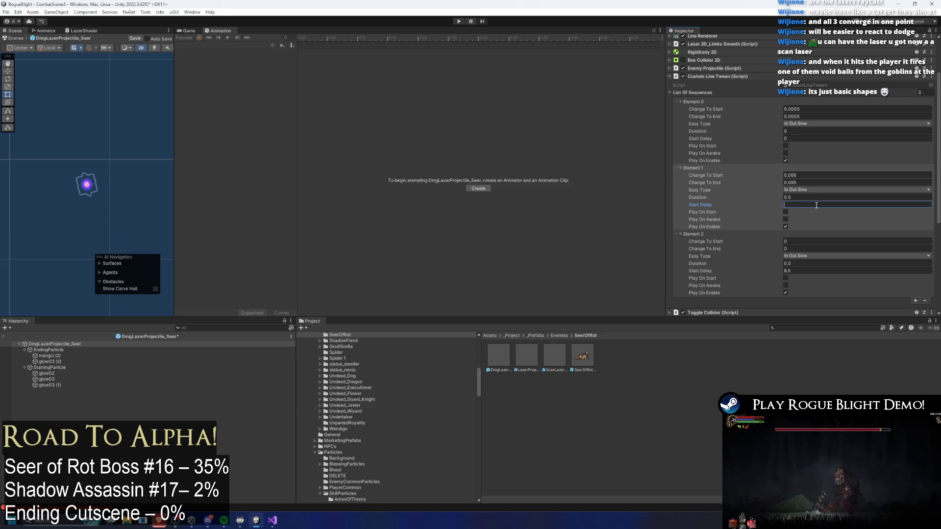
click(716, 77)
scroll(712, 98, up, 2)
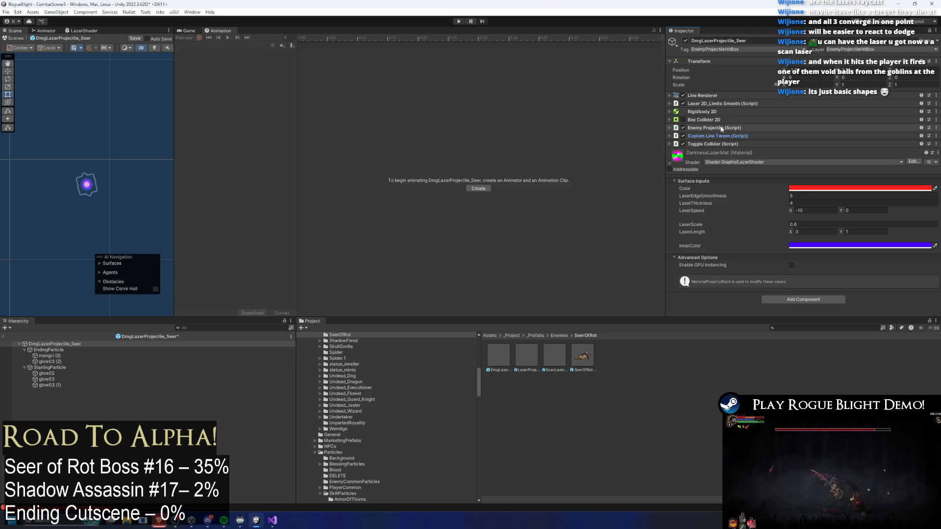
Review the Toggle Collider, Line Renderer, Custom Line Tween and Laser 2D_Limits Smooth settings
click(719, 144)
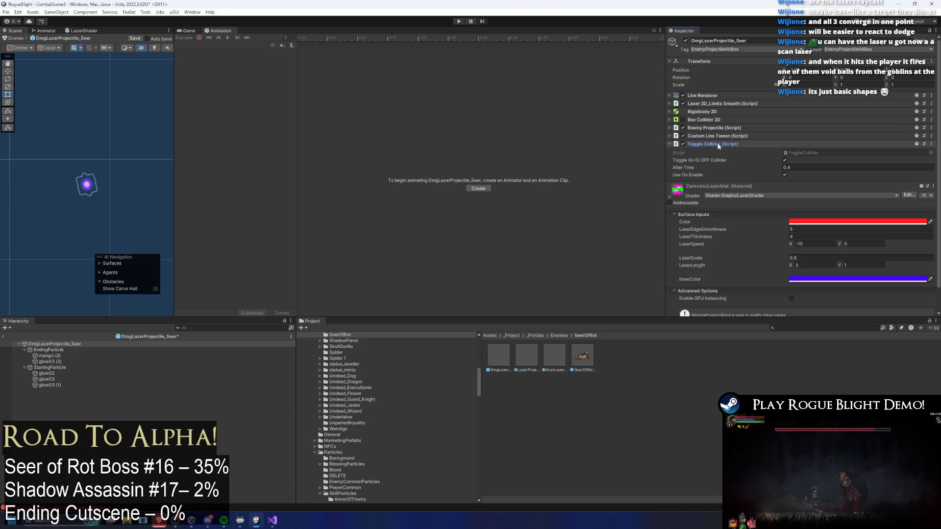
click(727, 95)
click(730, 95)
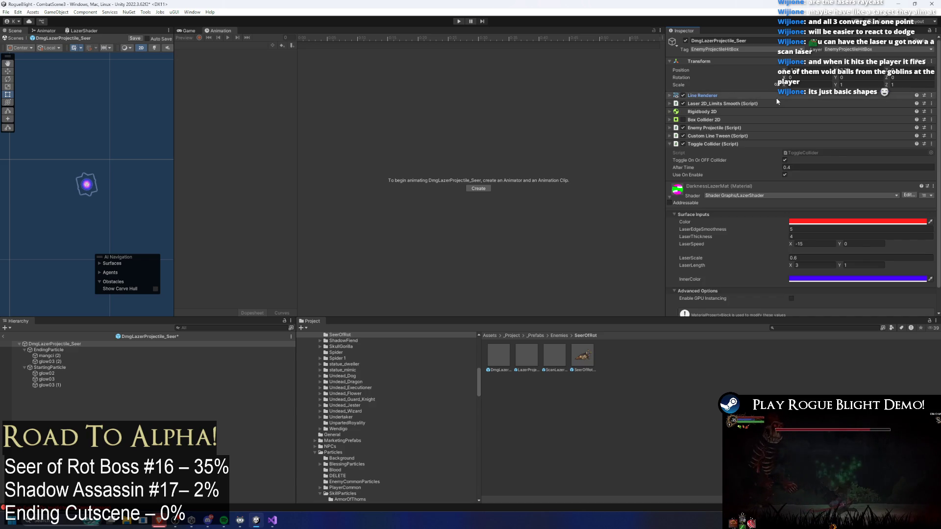
click(731, 145)
click(728, 136)
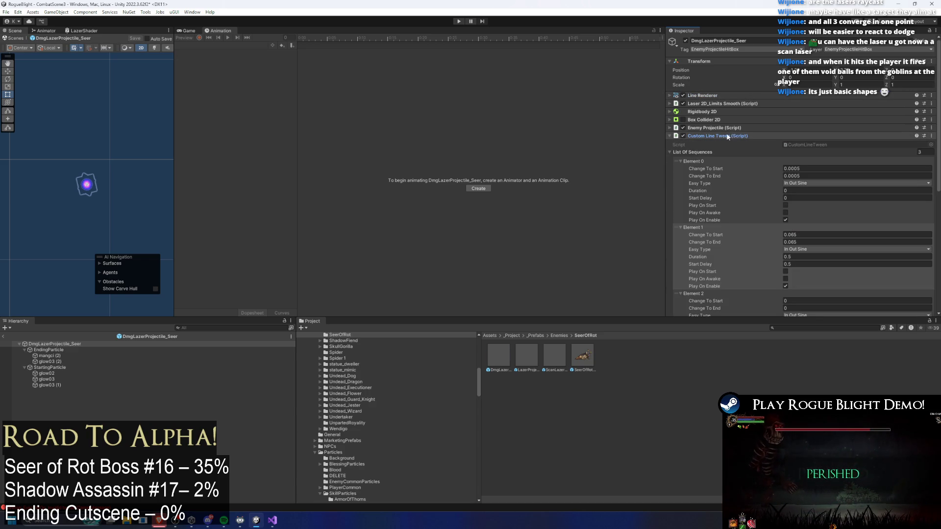
click(730, 136)
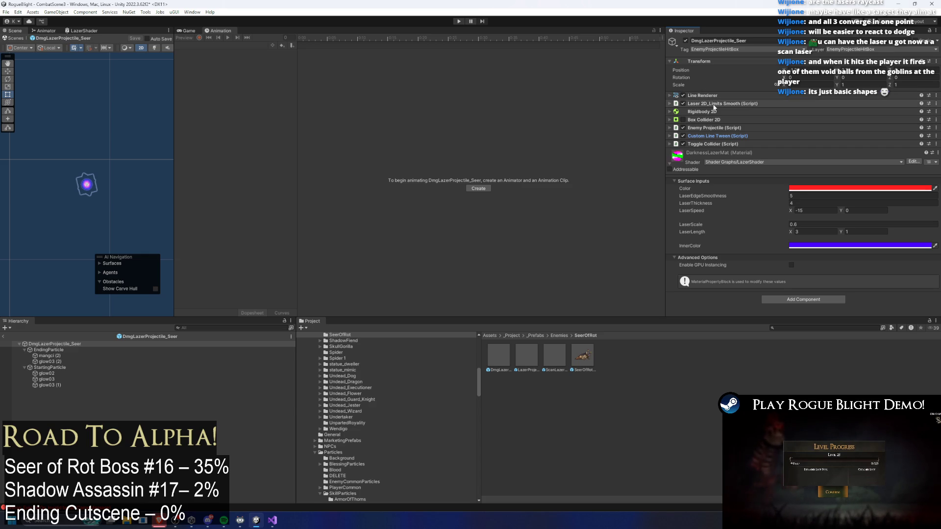
click(714, 105)
click(714, 104)
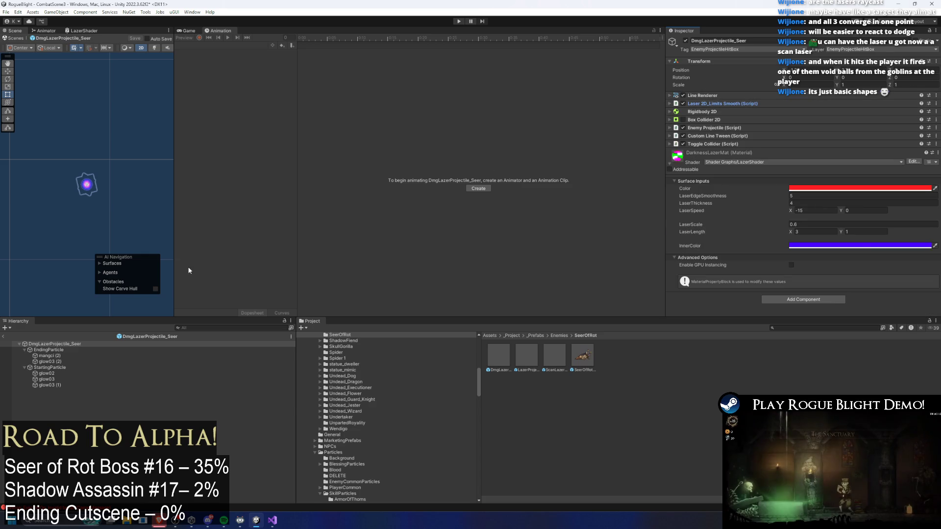
click(751, 145)
click(750, 144)
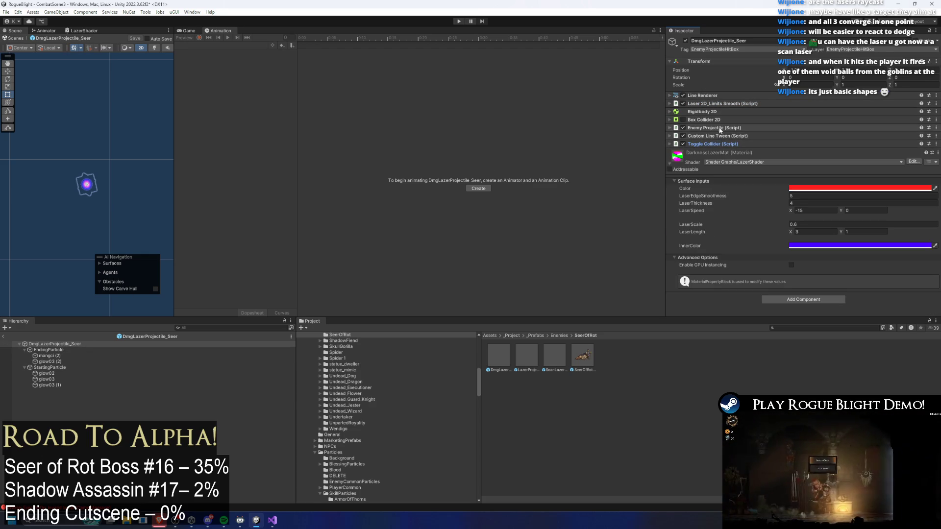
Set Laser 2D_Limits Smooth Rotation Velocity to 0 and save the prefab
click(719, 104)
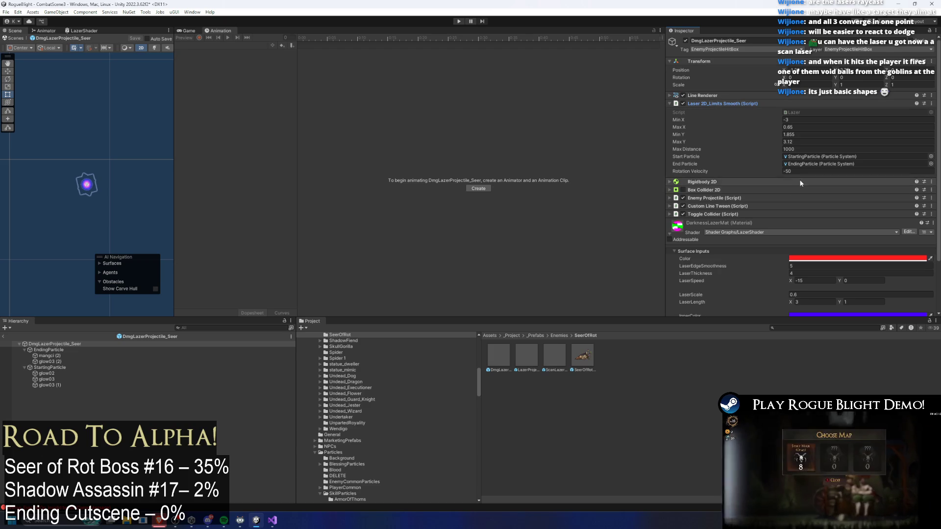
click(832, 172)
text(0)
key(ctrl+s)
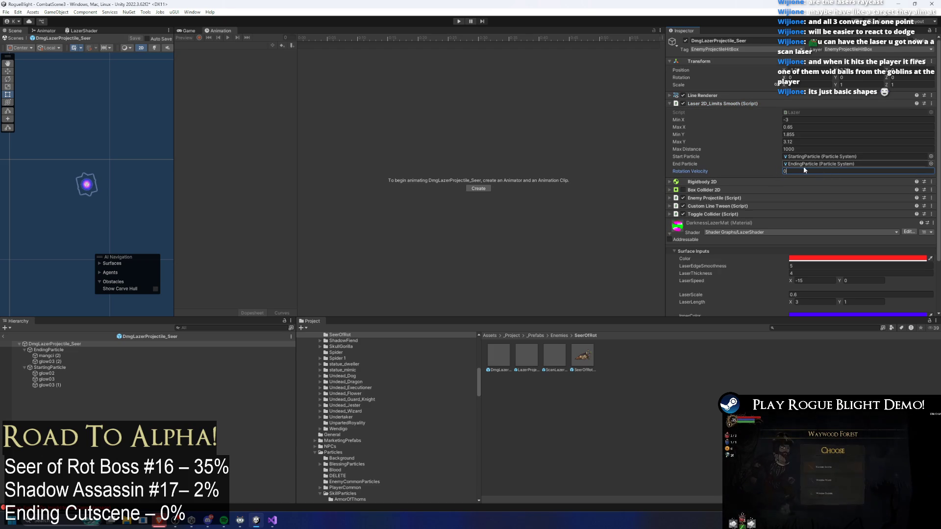
click(637, 349)
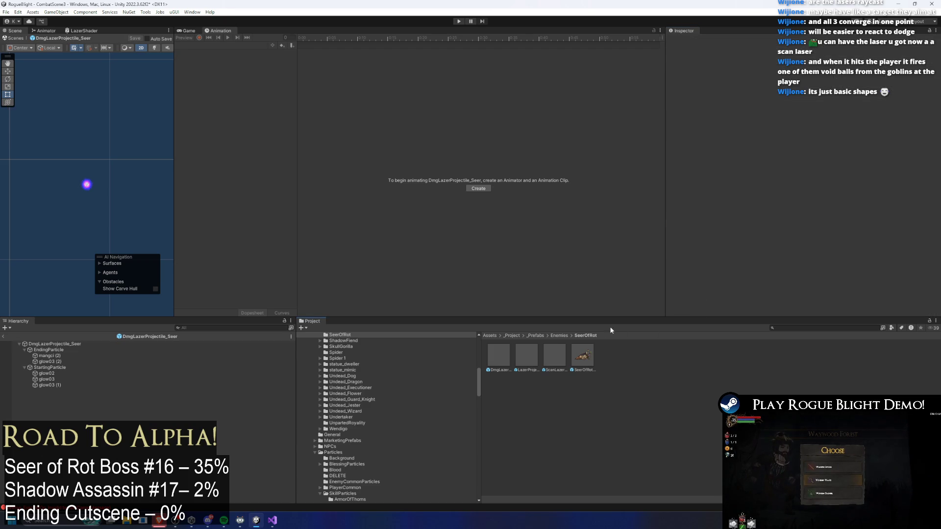
Open the SeerOfRot prefab and delete the Lazer 3 and Lazer 2 projectile entries
double_click(584, 360)
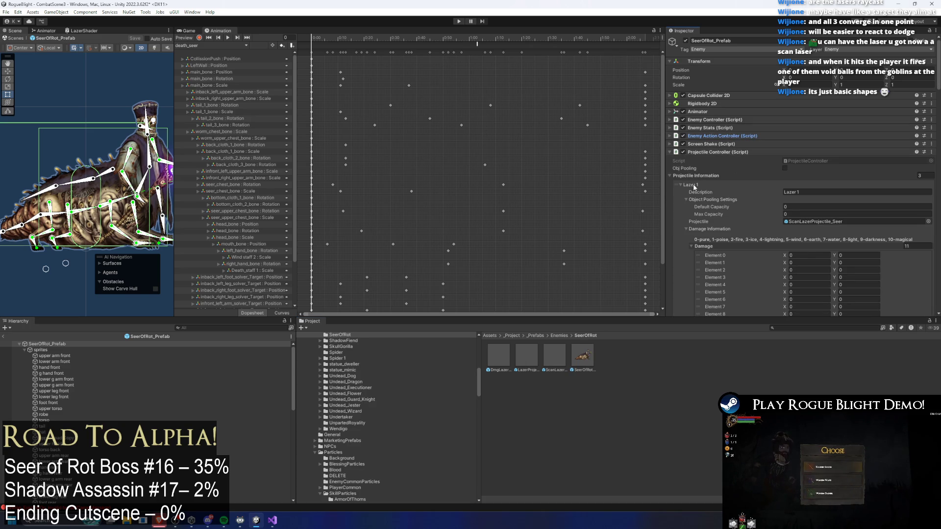
click(694, 186)
click(699, 199)
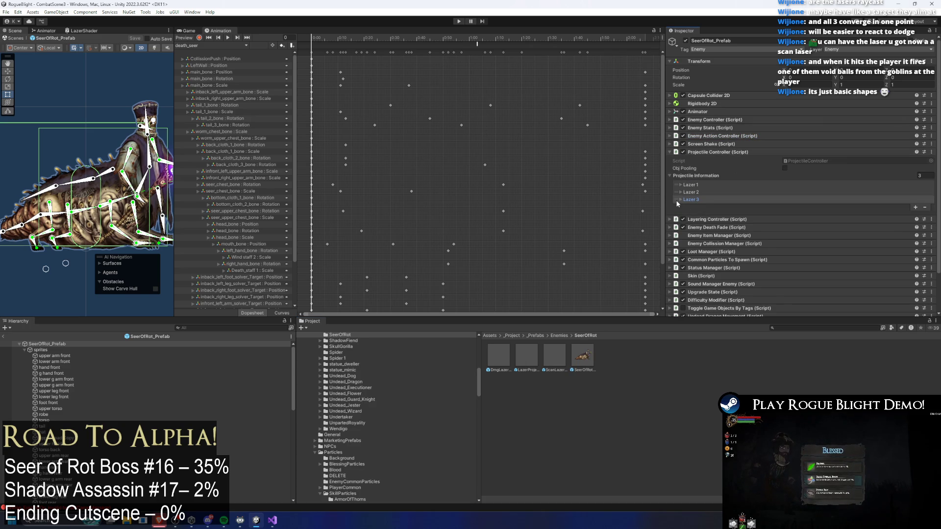
key(Delete)
click(680, 193)
key(Delete)
Rename the remaining Lazer 1 entry's description to Scan Lazer 1
click(729, 184)
click(831, 191)
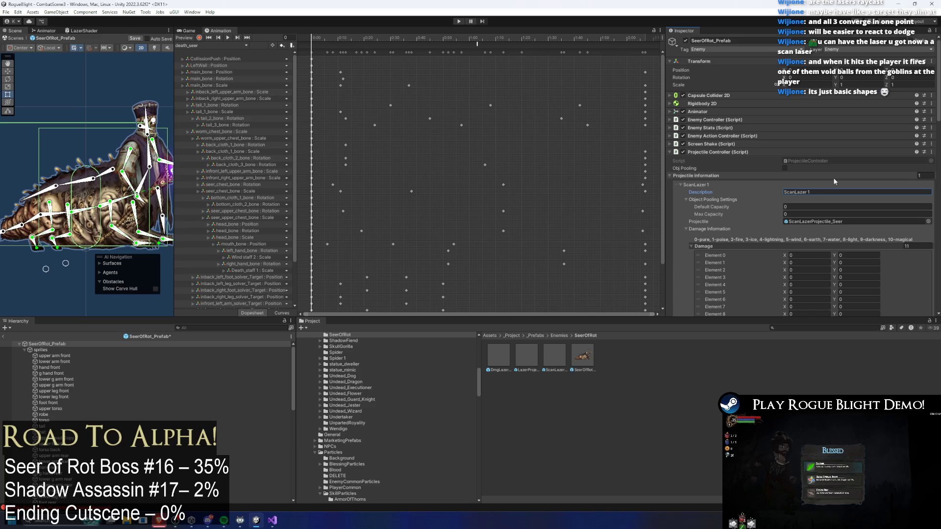
click(810, 199)
click(819, 192)
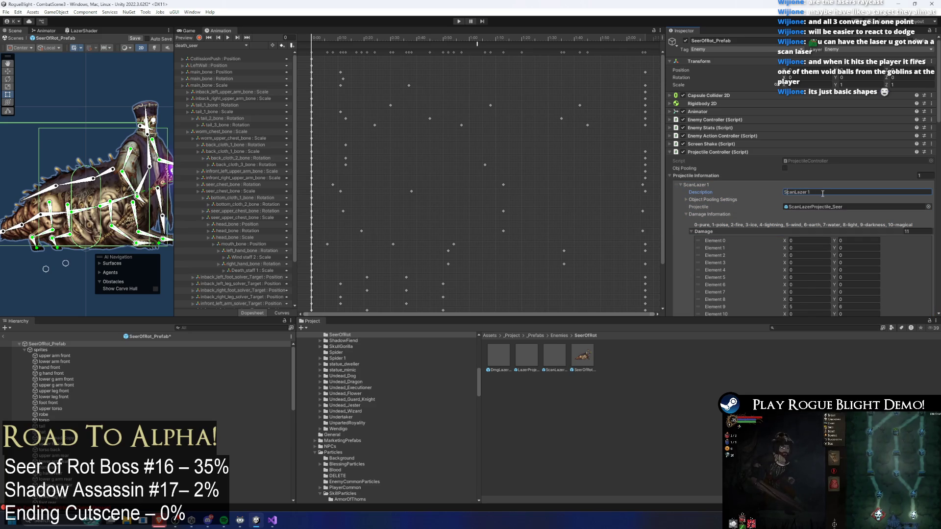
click(907, 185)
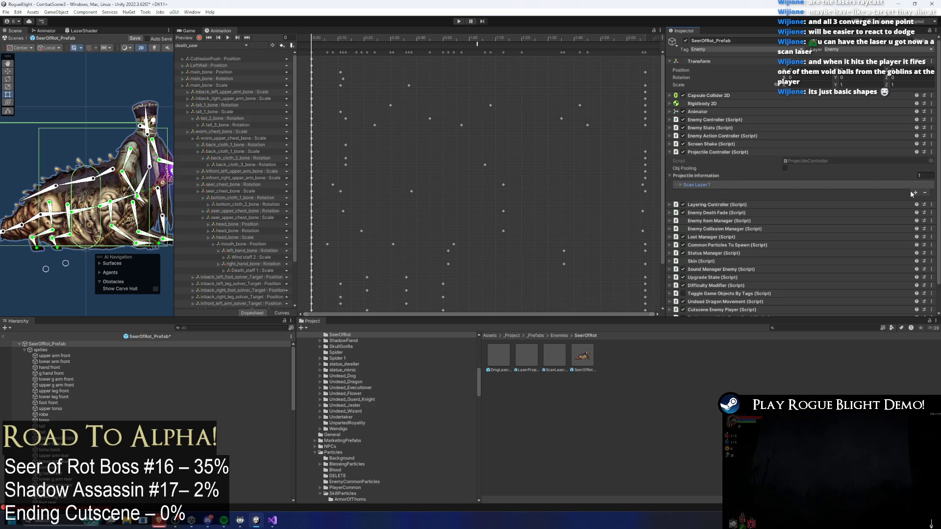
click(719, 182)
Adjust the Scan Lazer 1 entry's Self Destruct Timer value
scroll(836, 198, down, 10)
scroll(836, 198, down, 5)
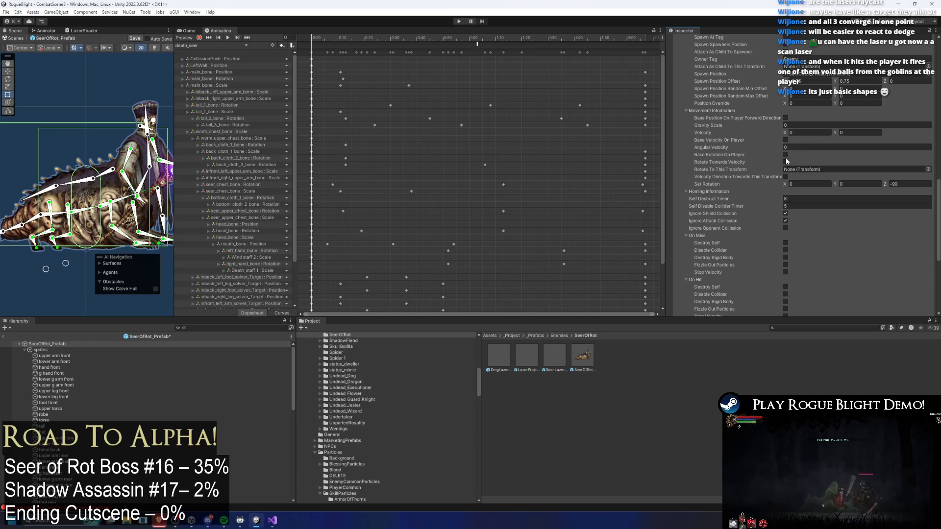
scroll(812, 113, up, 10)
click(811, 165)
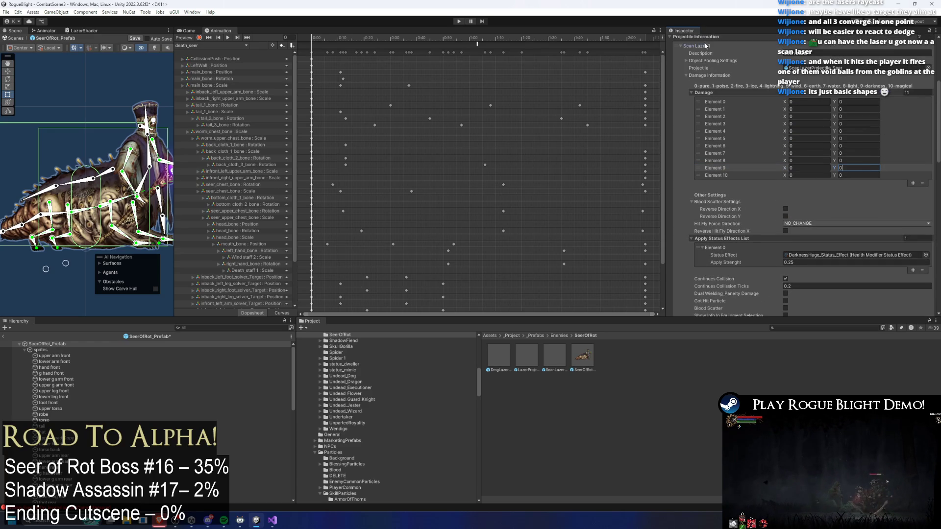
scroll(829, 123, up, 5)
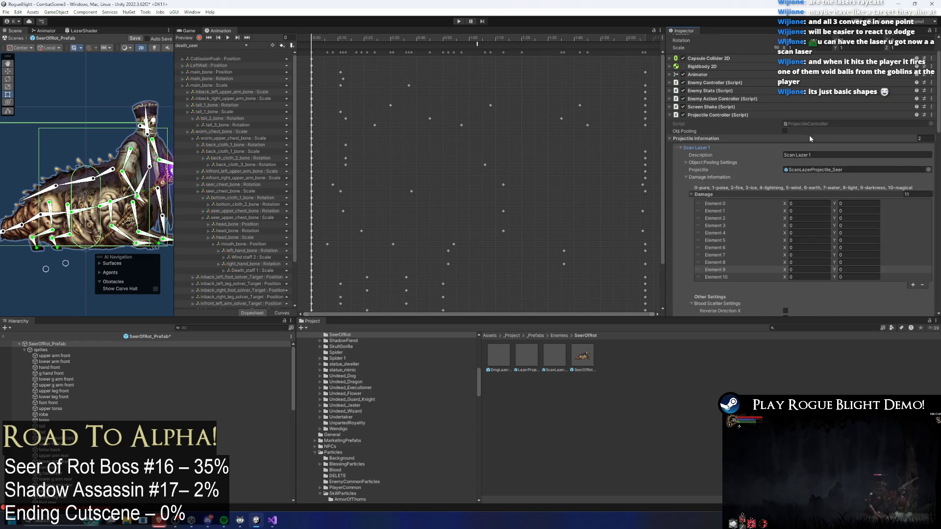
scroll(814, 133, down, 15)
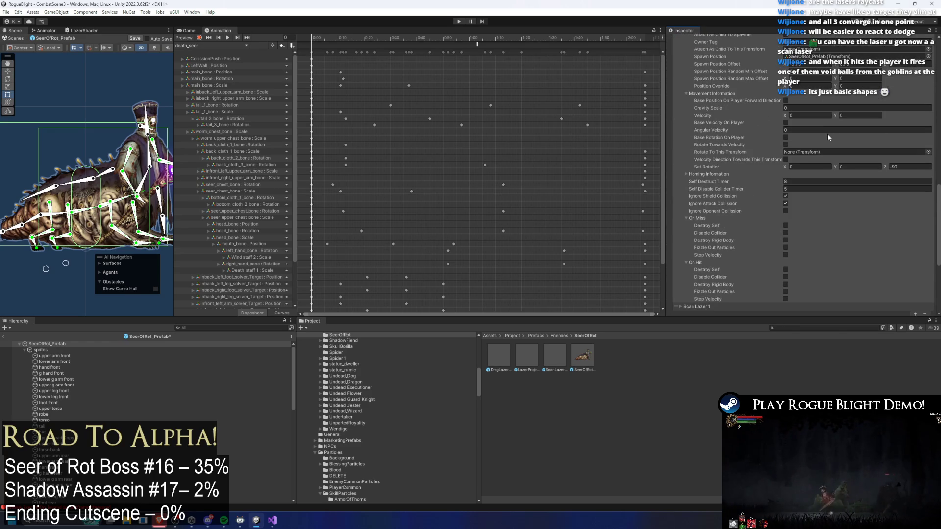
click(802, 180)
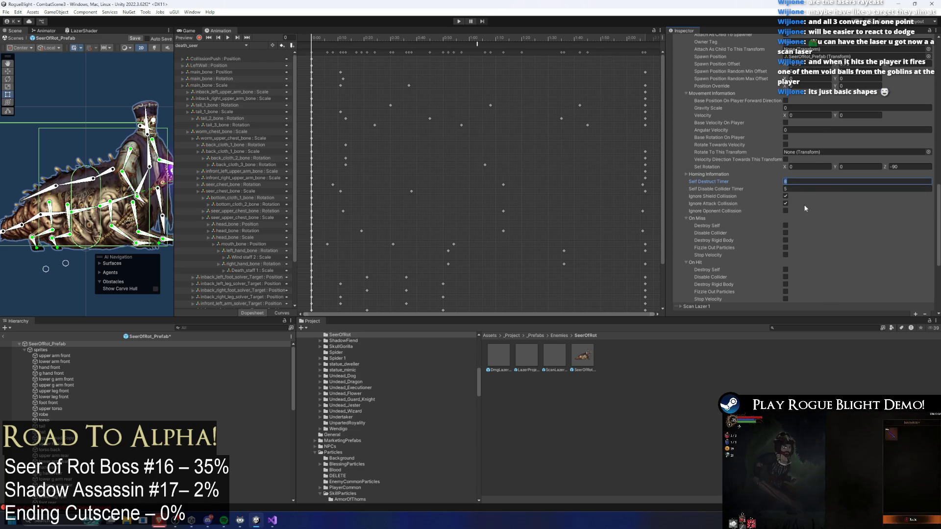
scroll(807, 209, up, 5)
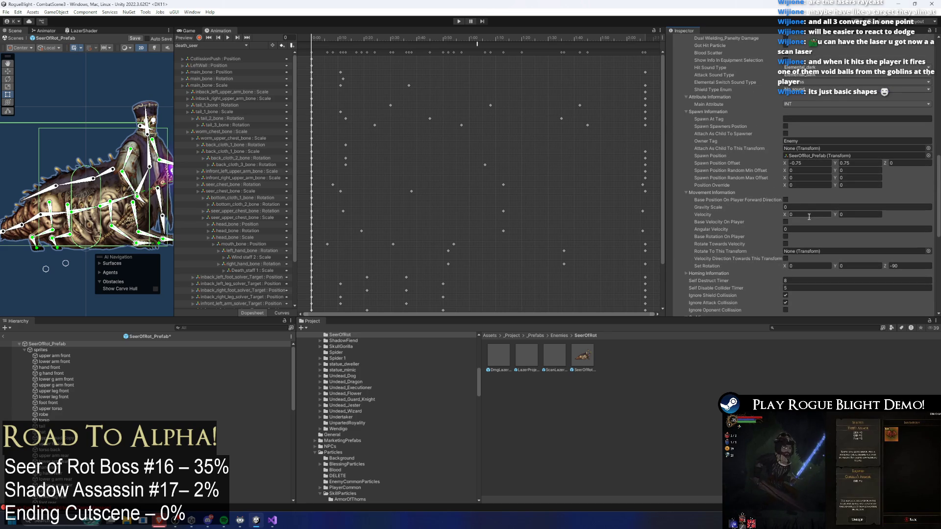
scroll(807, 216, up, 5)
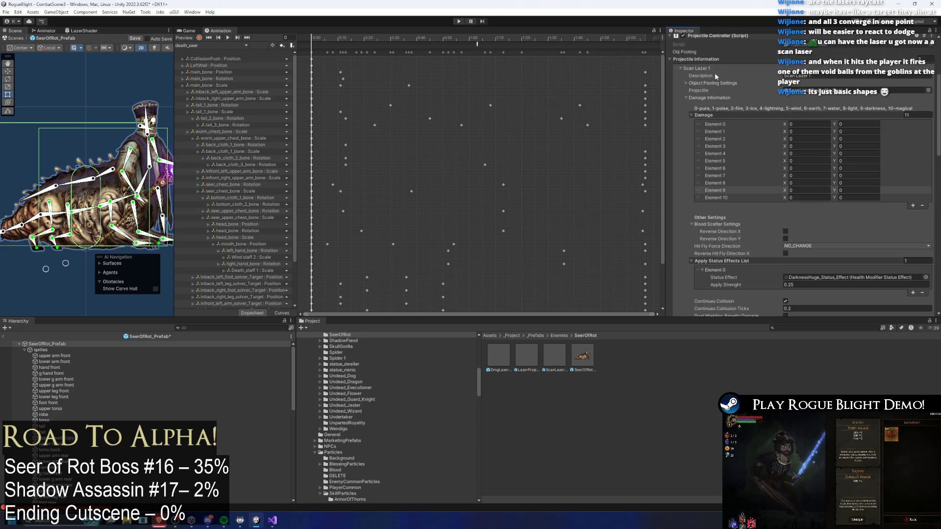
Rename the second projectile entry's description from Scan Lazer 1 to Dmg Lazer 1
click(714, 80)
click(725, 153)
click(818, 162)
key(Home)
key(Delete)
key(Delete)
key(Delete)
text(Dmg)
click(819, 177)
Assign DmgLazerProjectile_Seer as the Dmg Lazer 1 entry's projectile
mouse_move(506, 362)
mouse_down()
mouse_move(833, 201)
mouse_move(839, 176)
mouse_up()
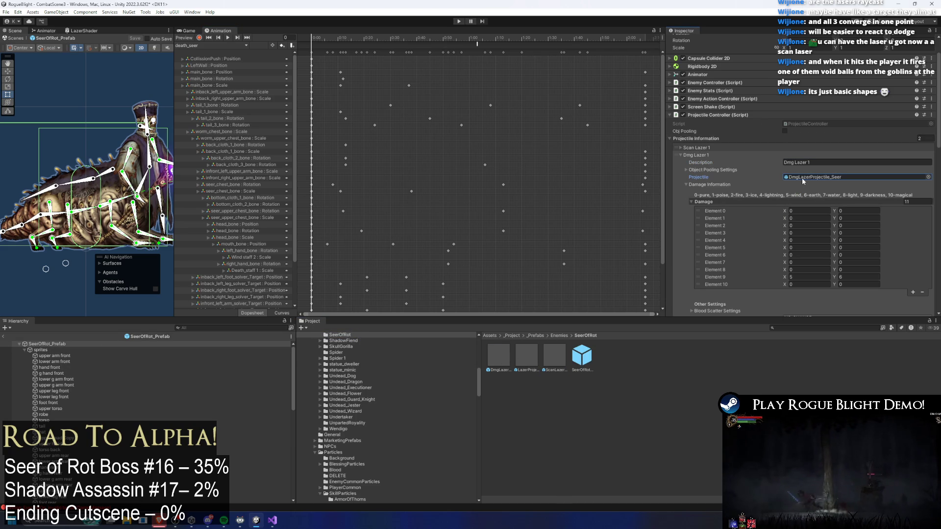
click(772, 155)
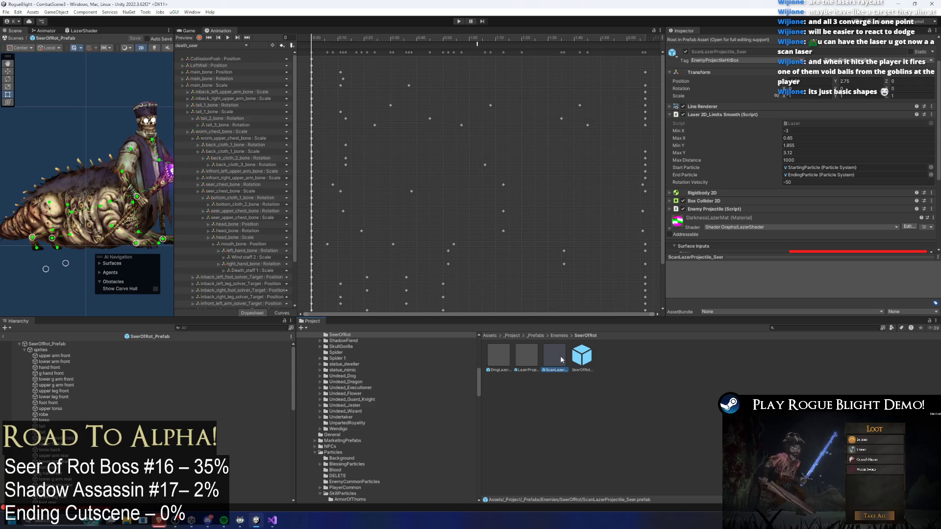
click(581, 357)
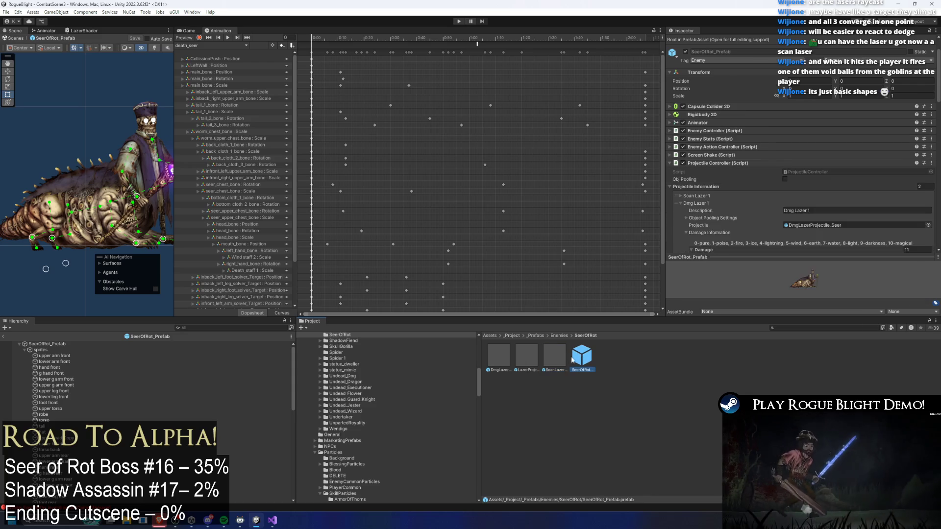
Open the LazerProjectile_Seer 1 prefab for editing
click(549, 354)
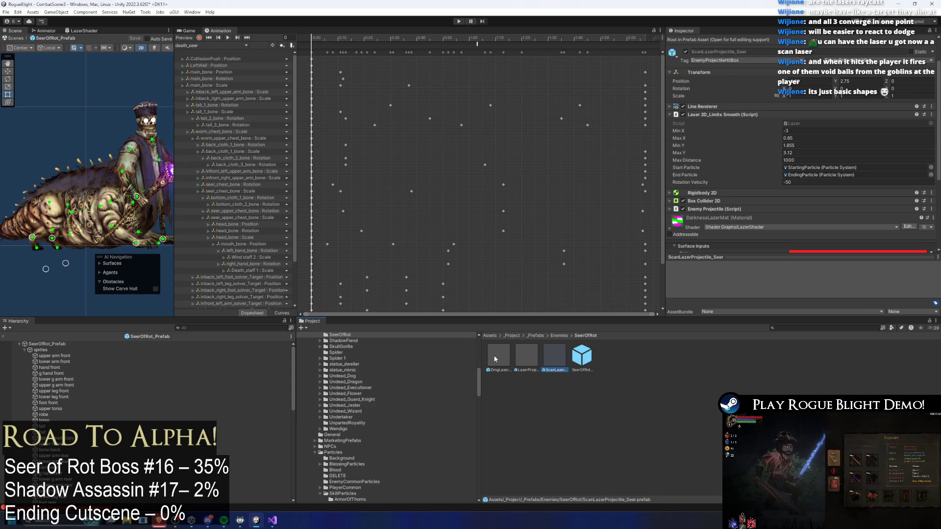
double_click(526, 356)
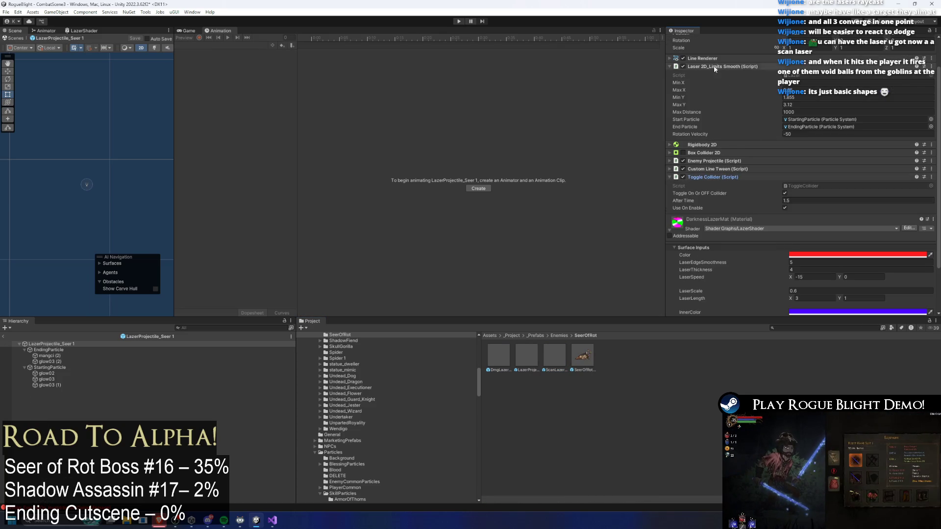
click(723, 67)
click(730, 119)
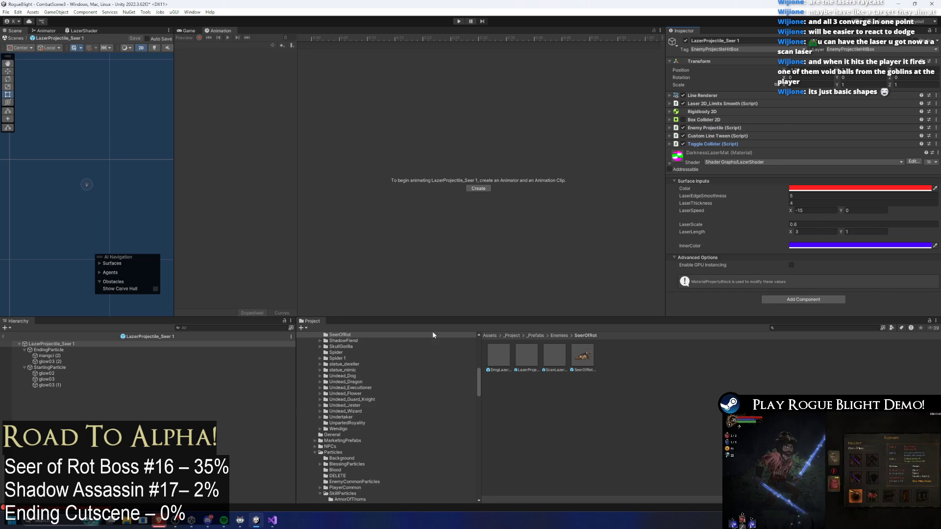
Tick Destroy Self and Disable Collider in the projectile's On Hit settings
click(582, 355)
scroll(839, 162, down, 10)
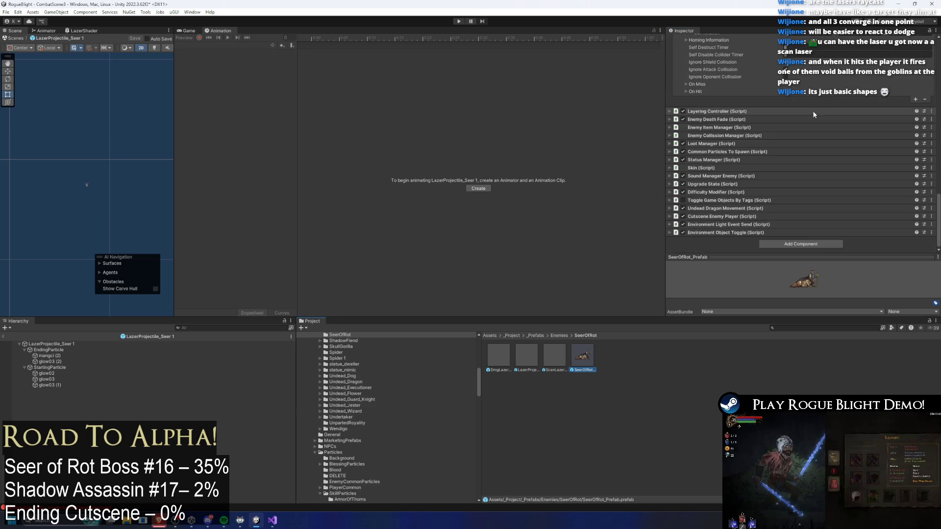
scroll(716, 123, up, 2)
click(686, 132)
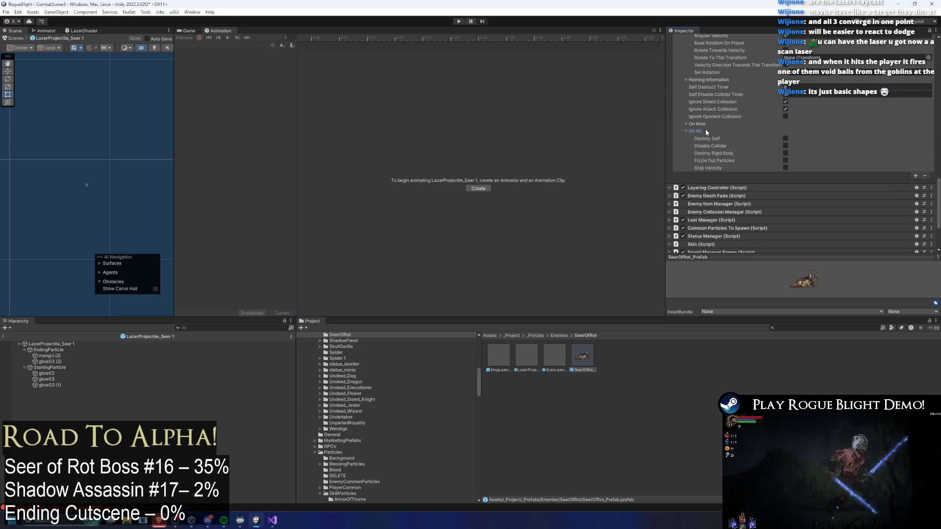
click(786, 138)
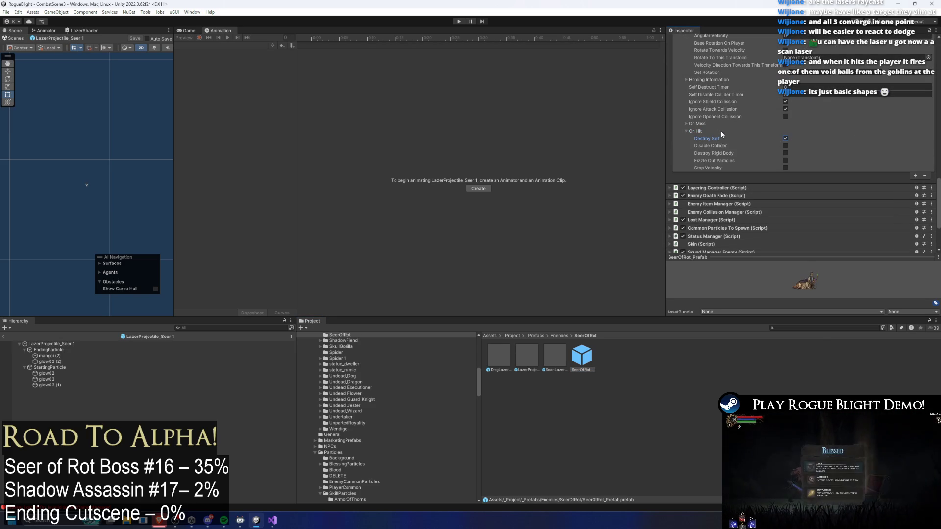
click(706, 125)
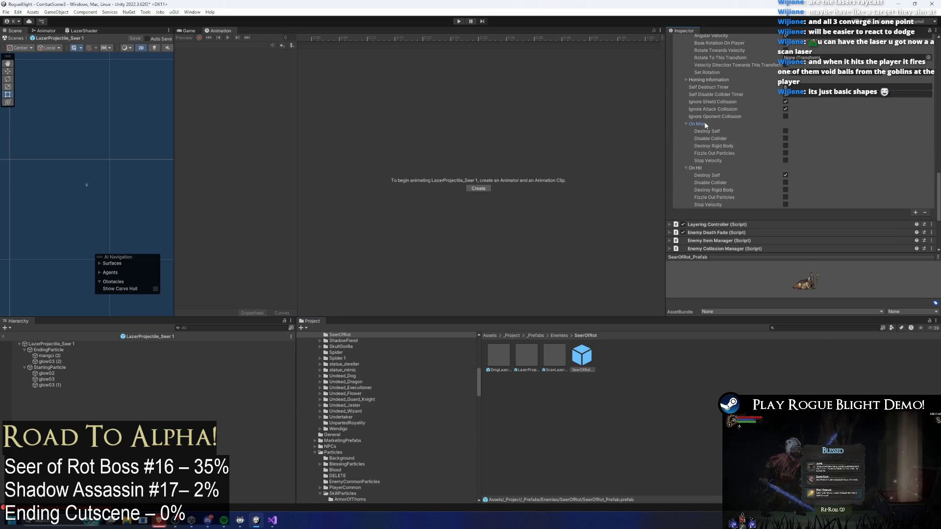
click(705, 125)
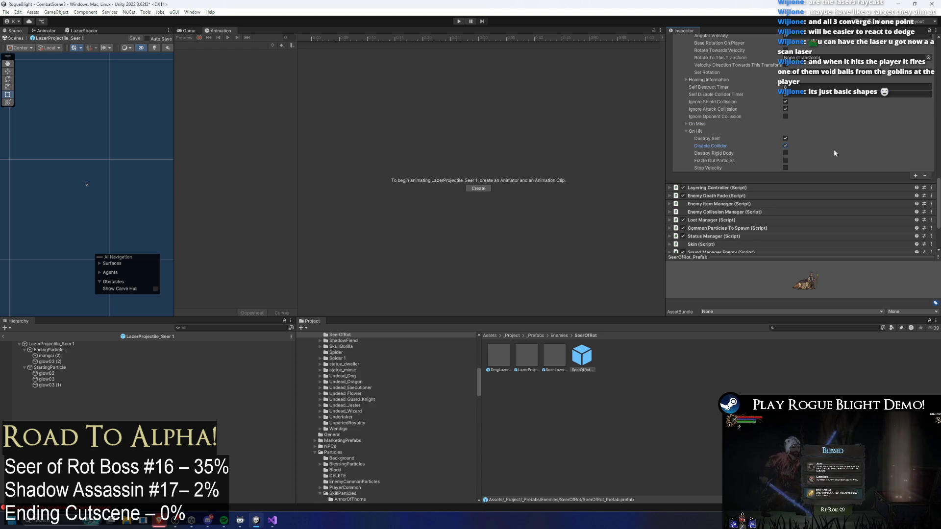
click(57, 343)
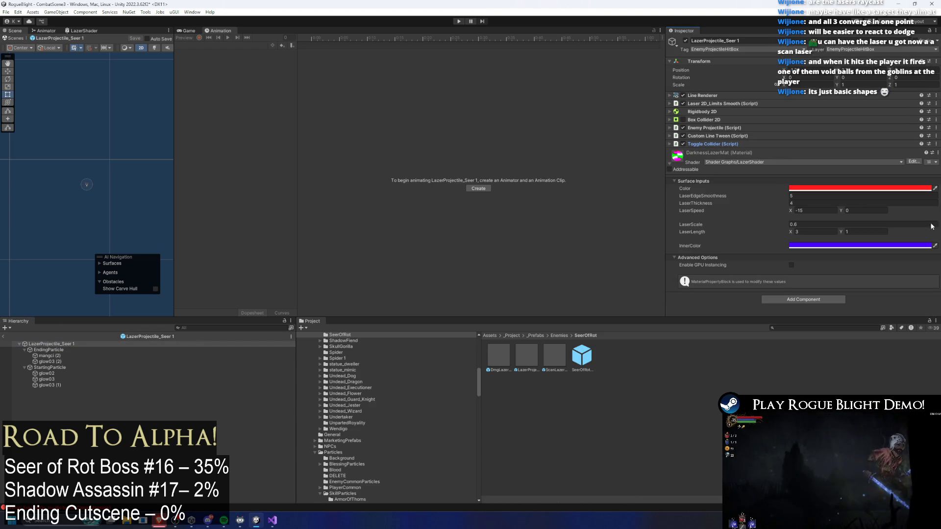
Add a Spawn Projectiles From Projectile Controller entry with index 2 and How Often To Spawn 15
click(814, 299)
text(spawn)
key(Return)
scroll(807, 156, down, 2)
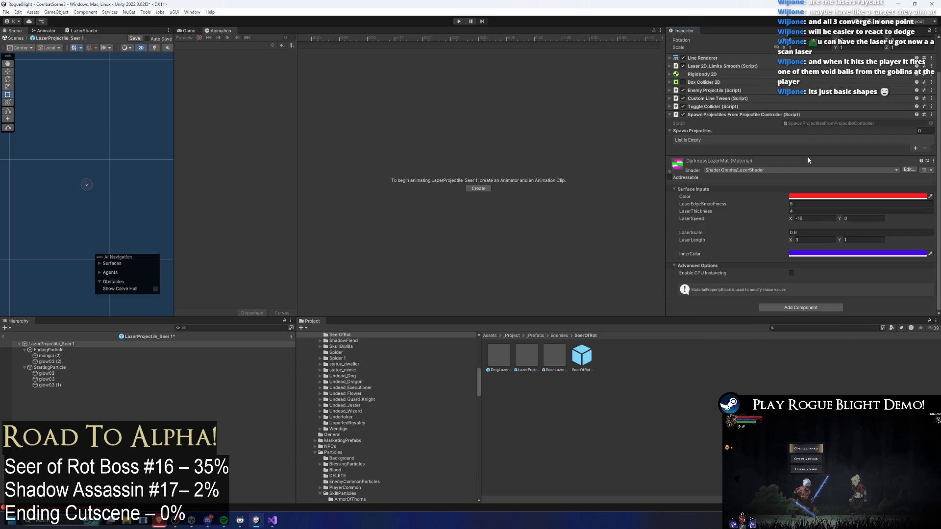
click(915, 148)
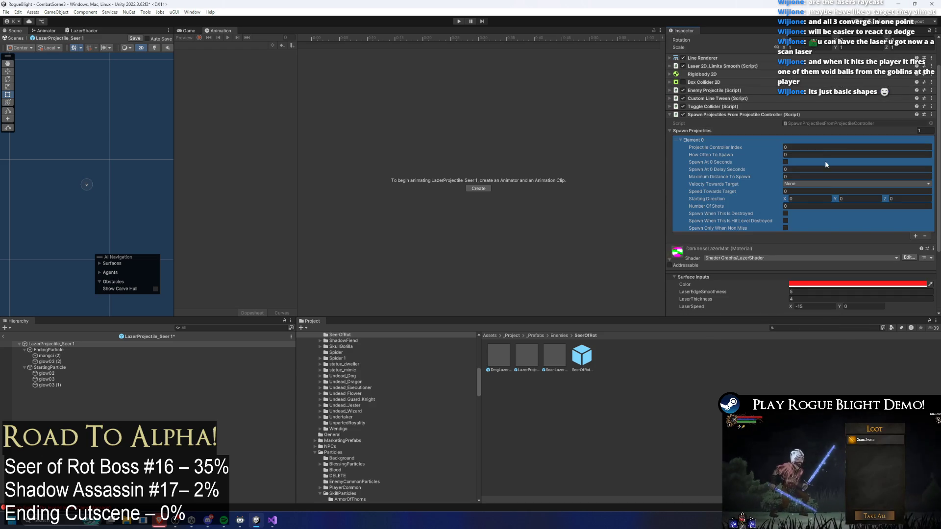
click(815, 148)
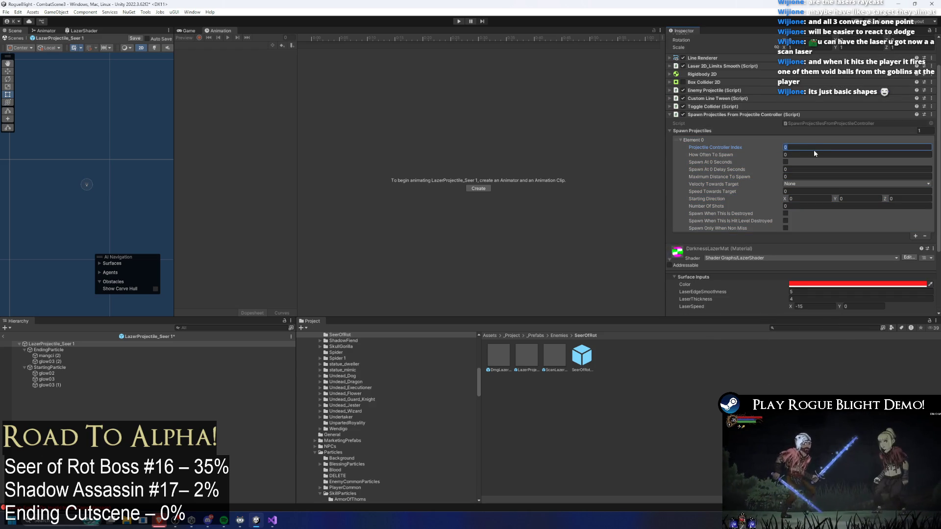
text(2)
click(807, 156)
text(15)
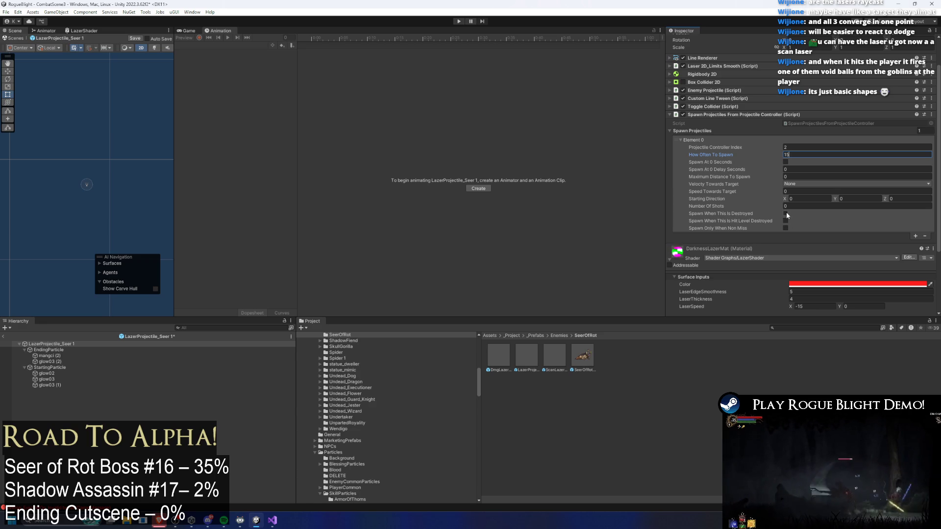
Make the spawner trigger when the laser is destroyed, then save the prefab
click(785, 214)
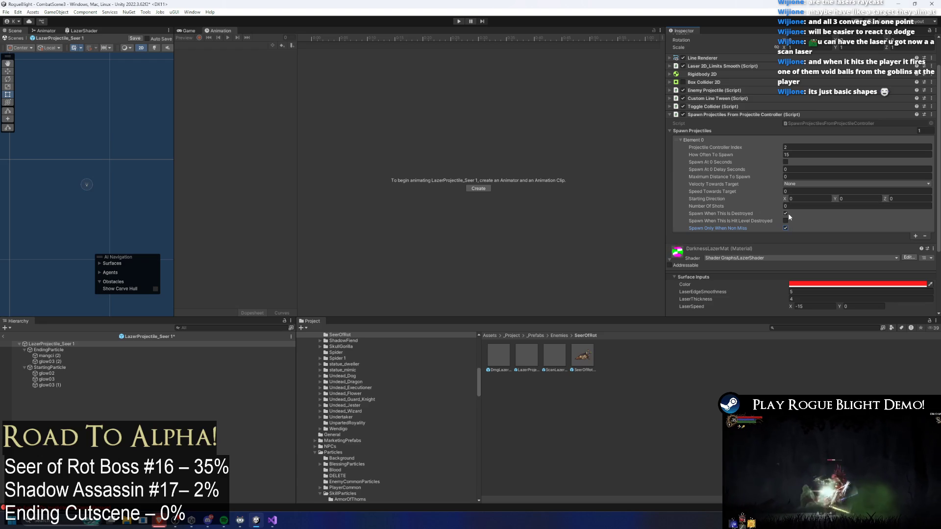
click(785, 214)
click(786, 214)
key(ctrl+s)
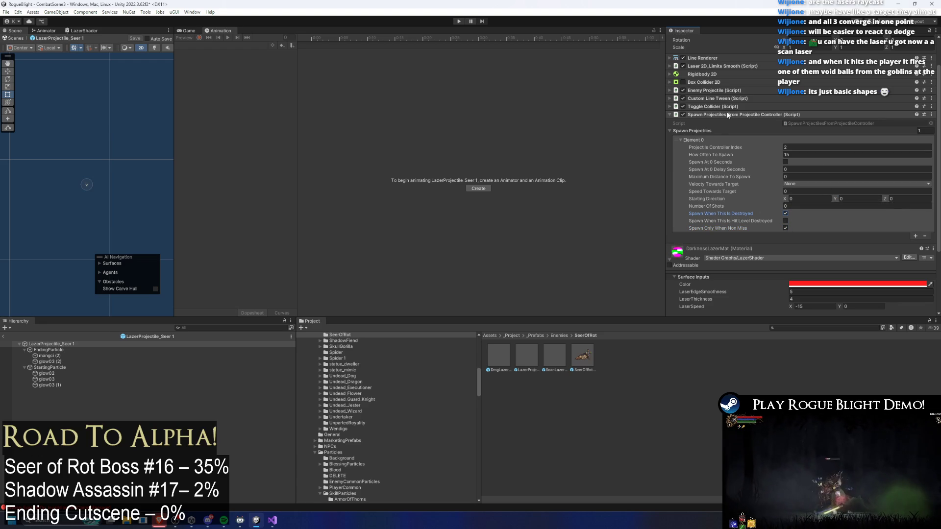
click(725, 113)
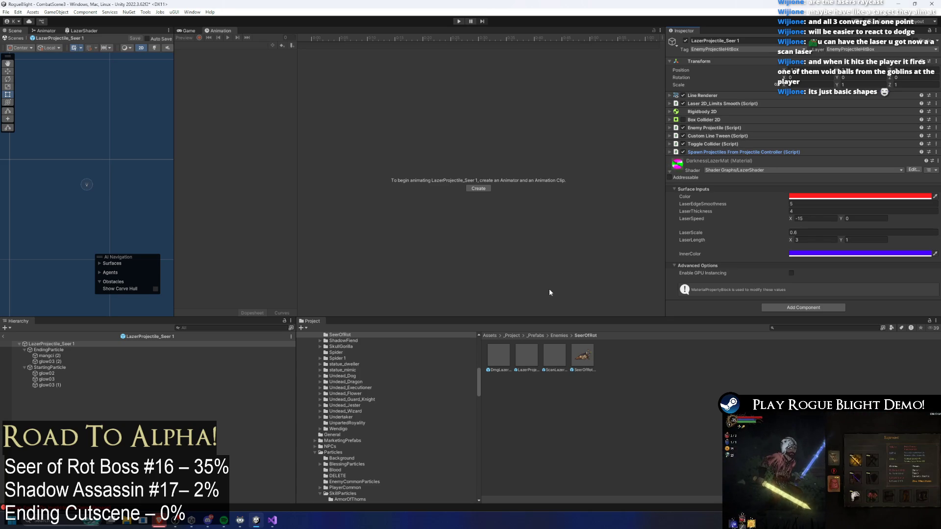
Move the Spawn Projectiles From Projectile Controller component from LazerProjectile_Seer 1 onto ScanLazerProjectile_Seer
right_click(717, 155)
right_click(717, 156)
click(749, 176)
click(556, 355)
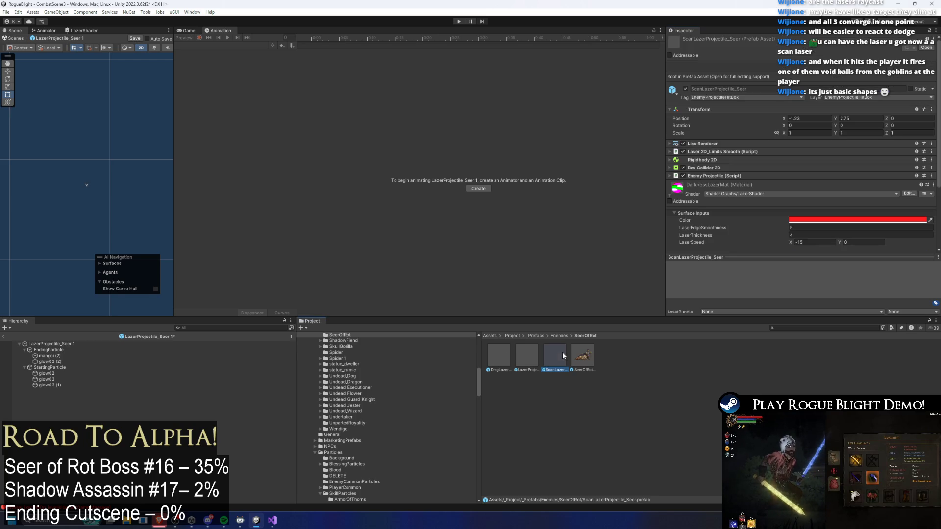
right_click(716, 176)
click(767, 234)
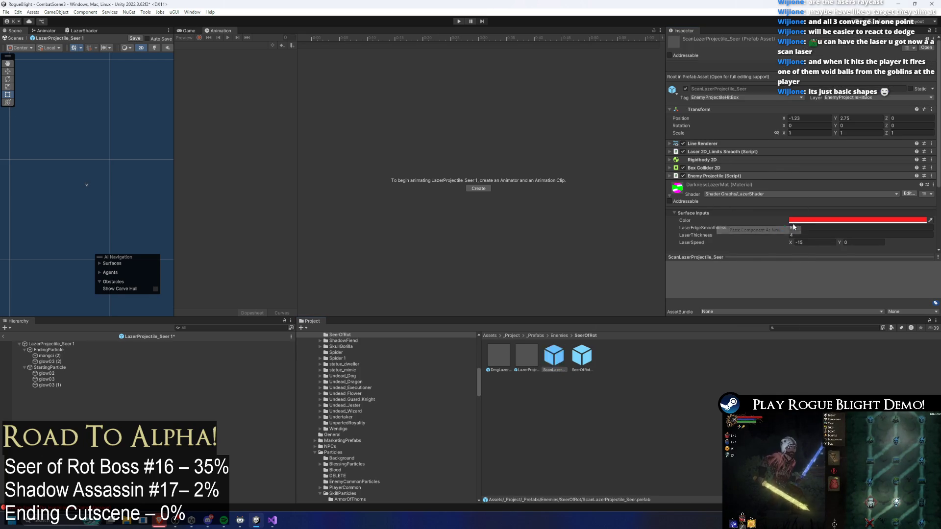
Run a brief Play mode test, then select the SeerOfRot prefab
click(458, 21)
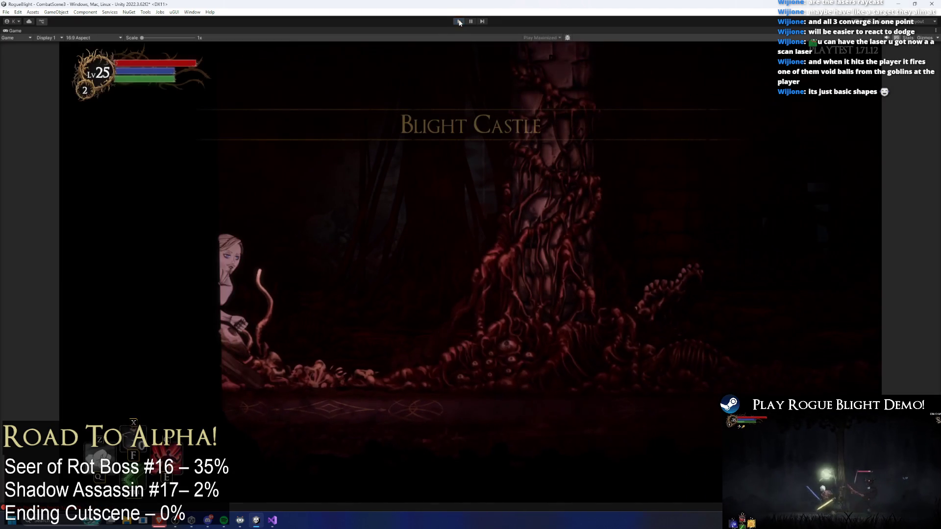
click(460, 22)
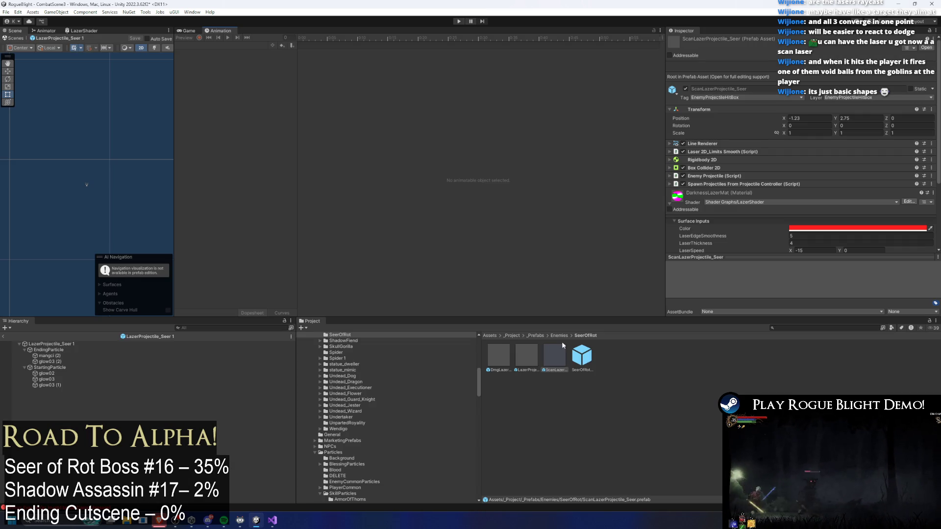
click(582, 356)
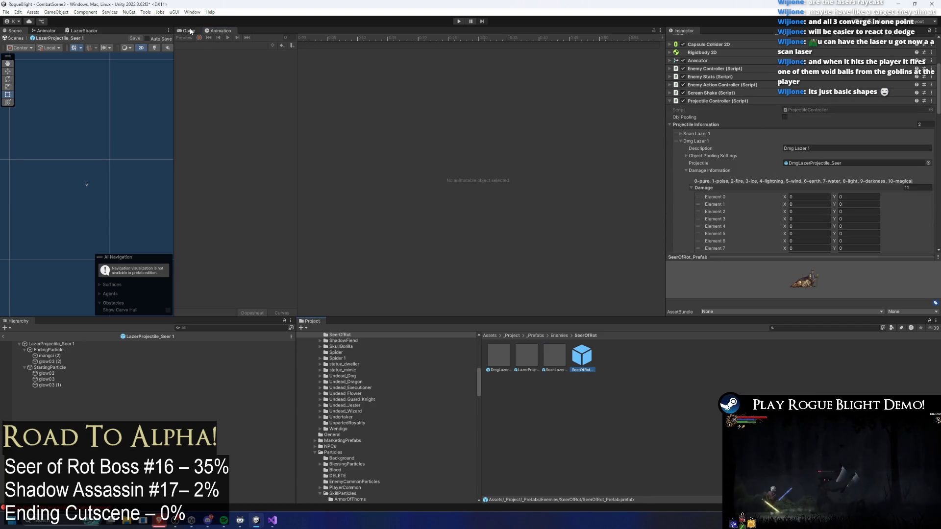
In the SeerOfRot prefab, open the summon_lazer_seer clip and adjust its laser-spawn events
double_click(581, 356)
click(207, 45)
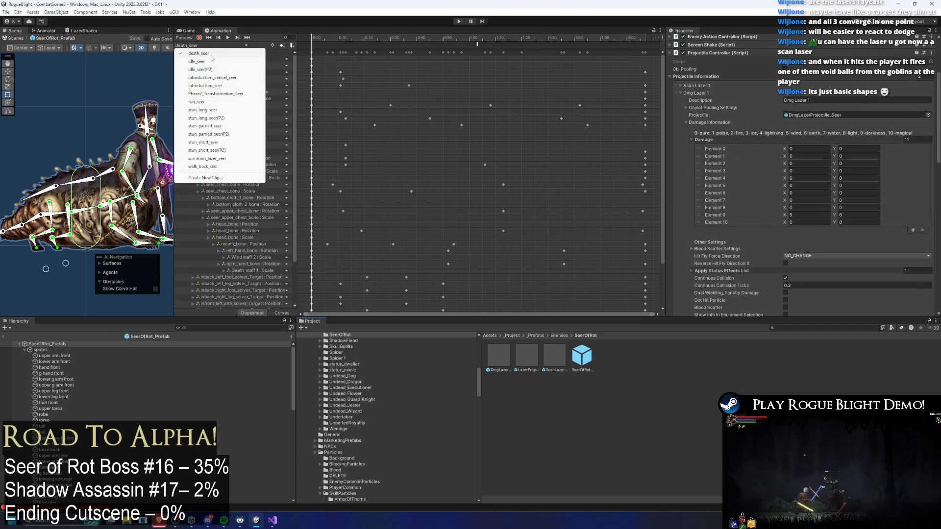
click(207, 158)
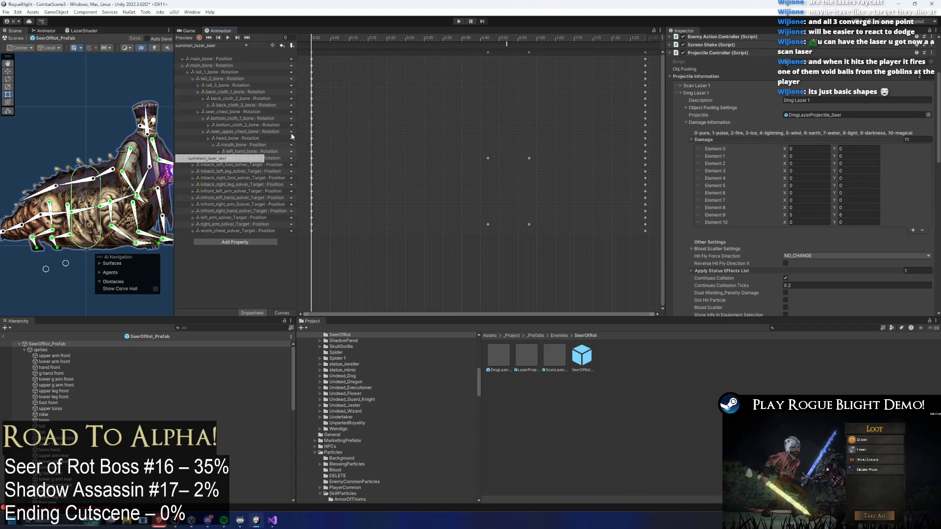
click(491, 44)
drag(484, 46, 478, 47)
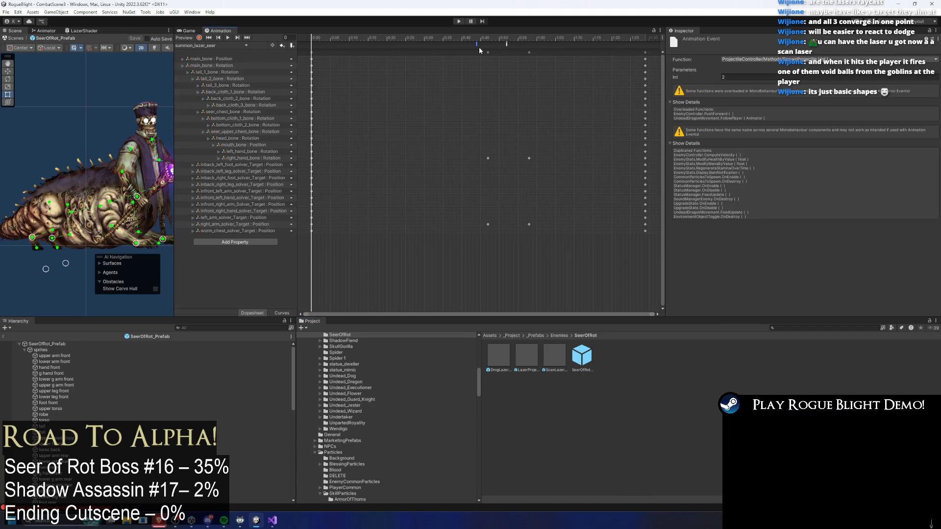
click(506, 44)
click(506, 45)
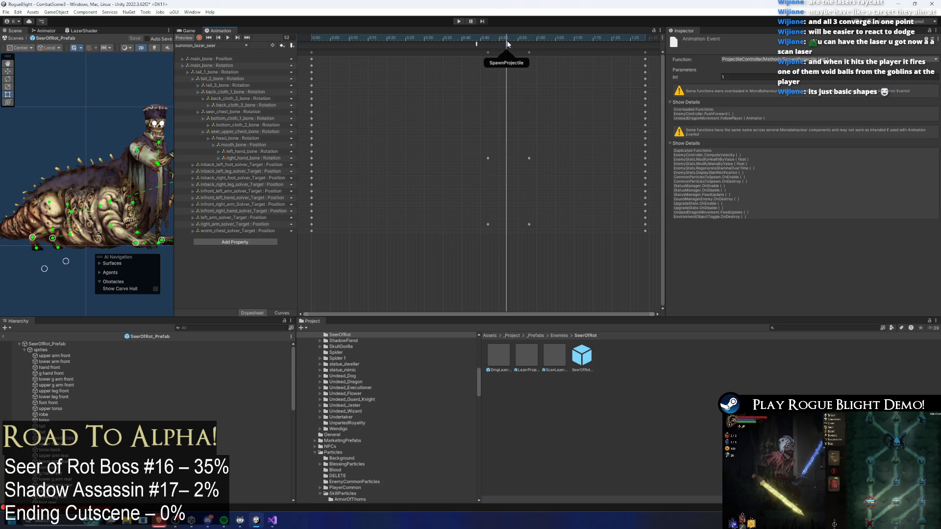
Delete the extra laser-spawn event, save the prefab, and dismiss the prefab-mode warning
click(475, 45)
key(Delete)
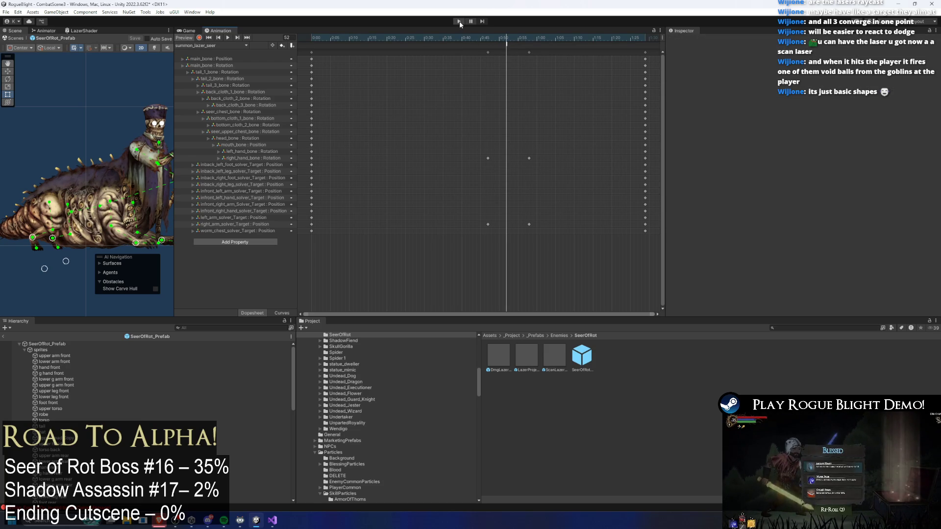
key(ctrl+s)
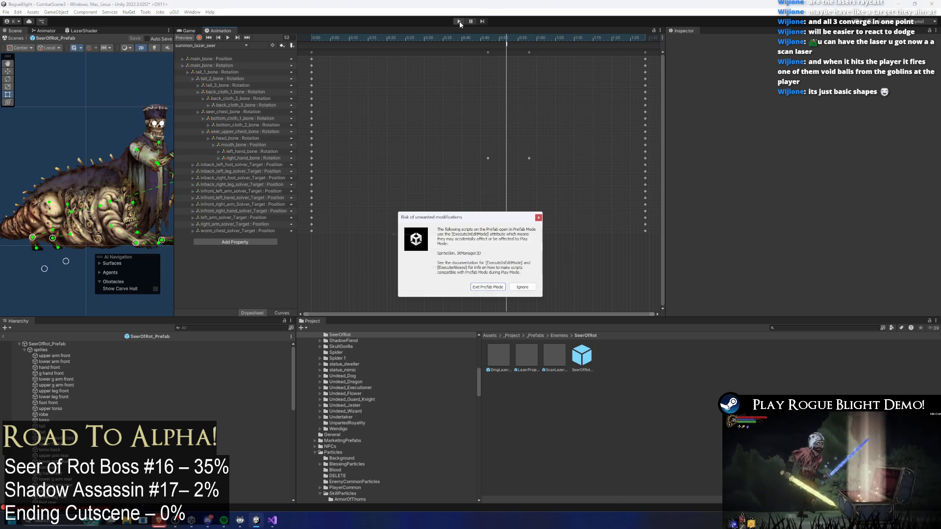
key(Return)
Playtest the boss fight to watch the Seer of Rot's purple laser attack, then stop
click(459, 21)
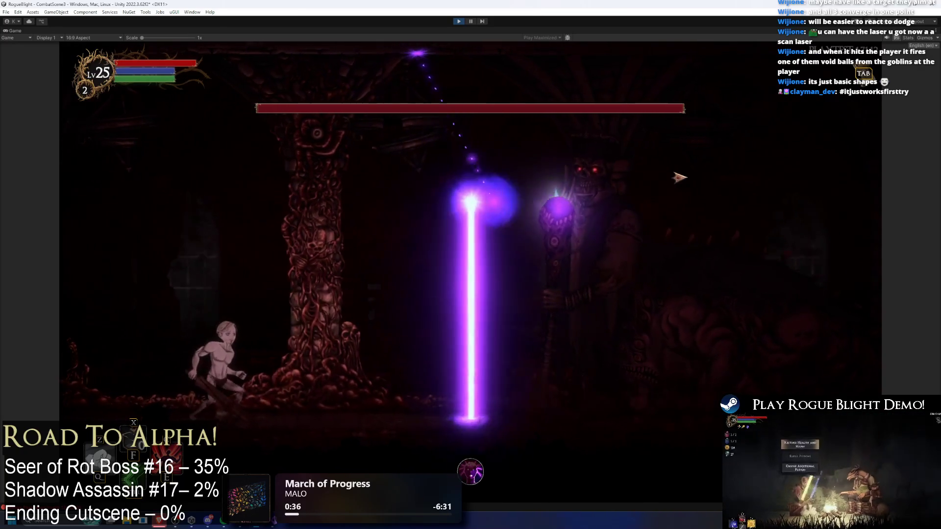
click(458, 22)
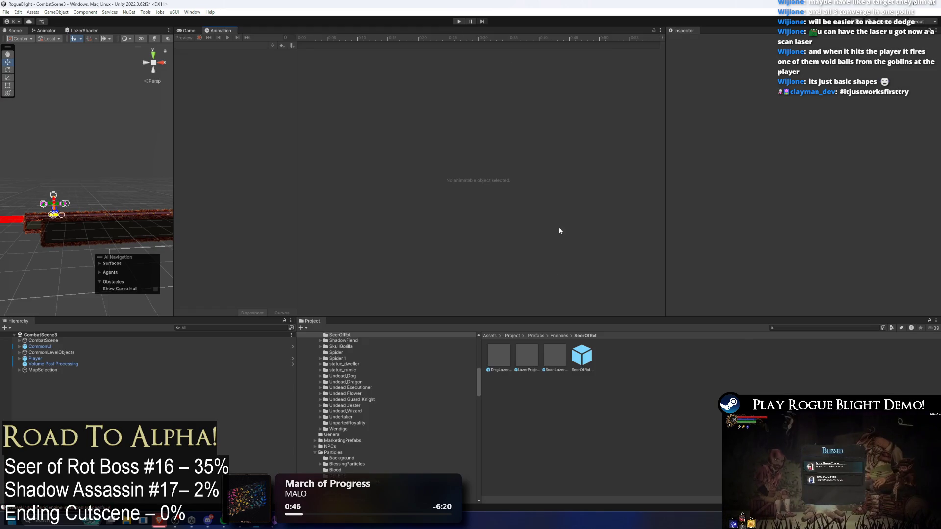
In the SeerOfRot prefab, review the Dmg Lazer 1 and Scan Lazer 1 projectile settings
double_click(581, 357)
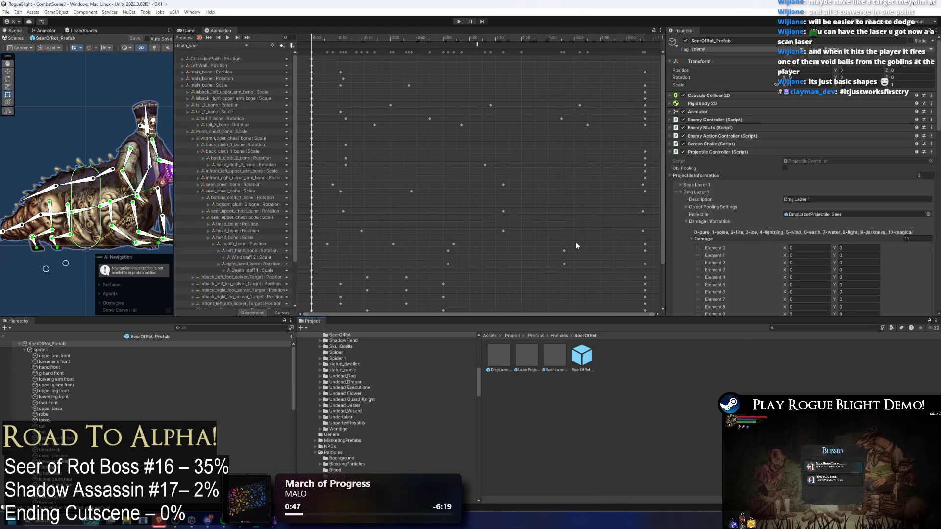
scroll(869, 140, down, 3)
click(714, 115)
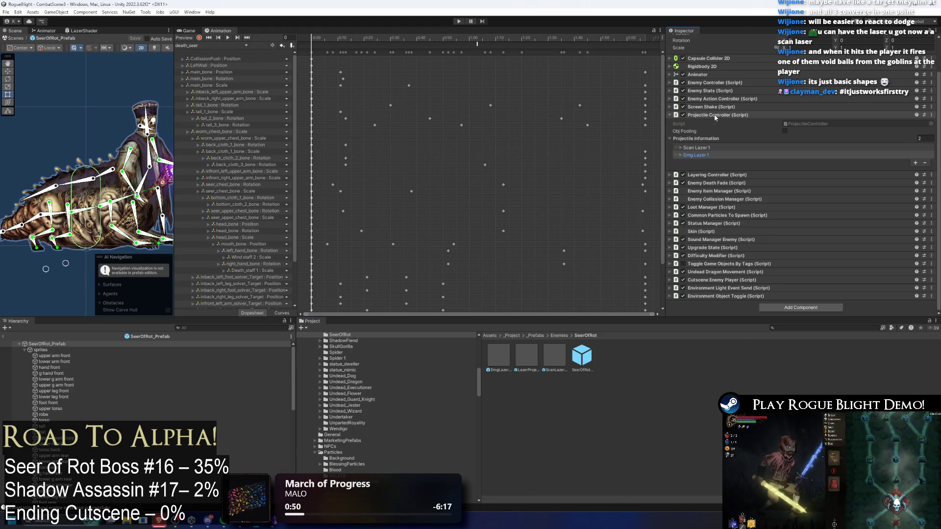
click(722, 155)
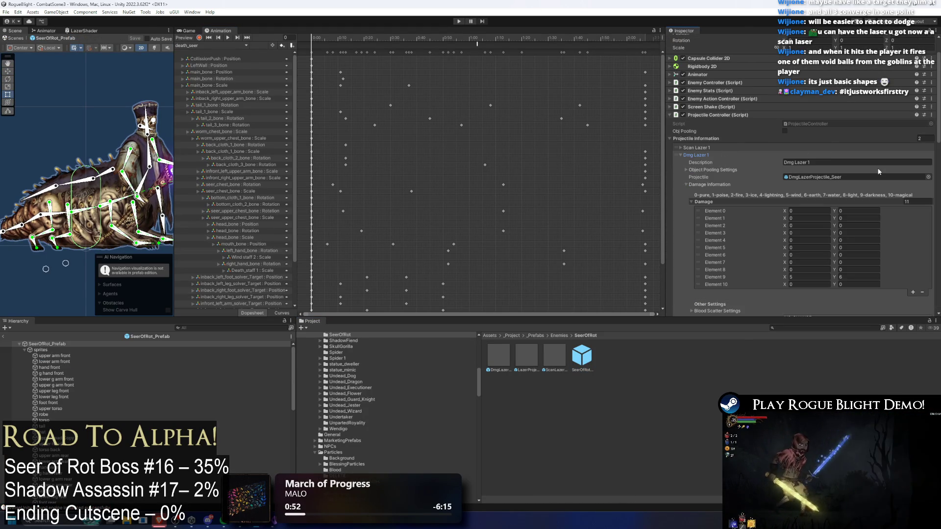
click(706, 148)
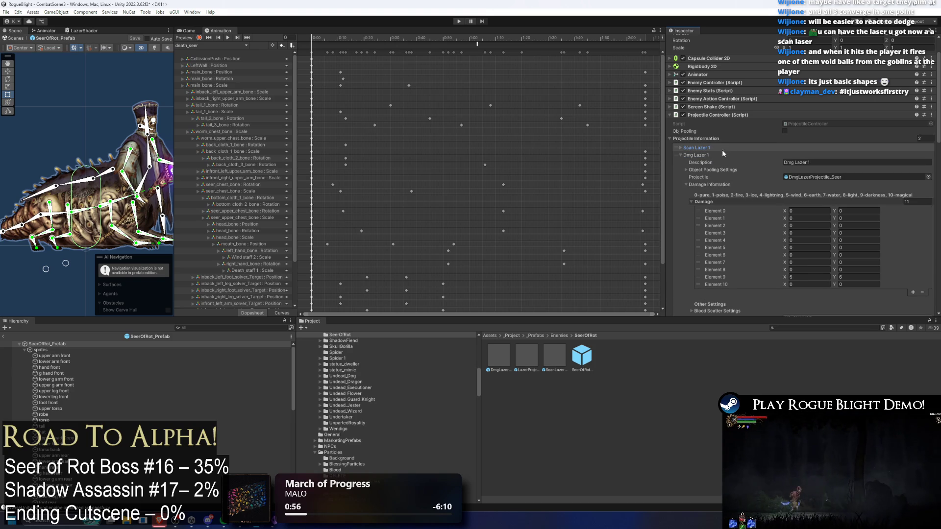
click(708, 155)
click(711, 155)
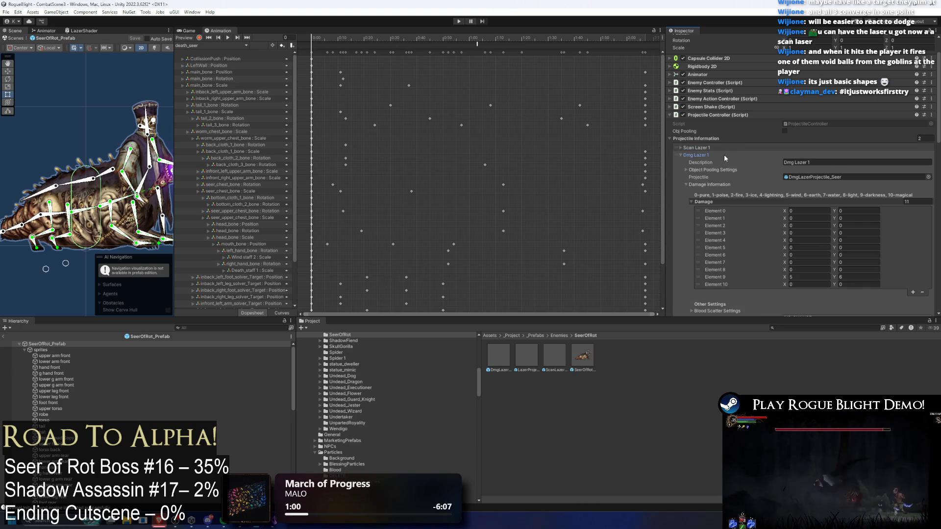
click(725, 154)
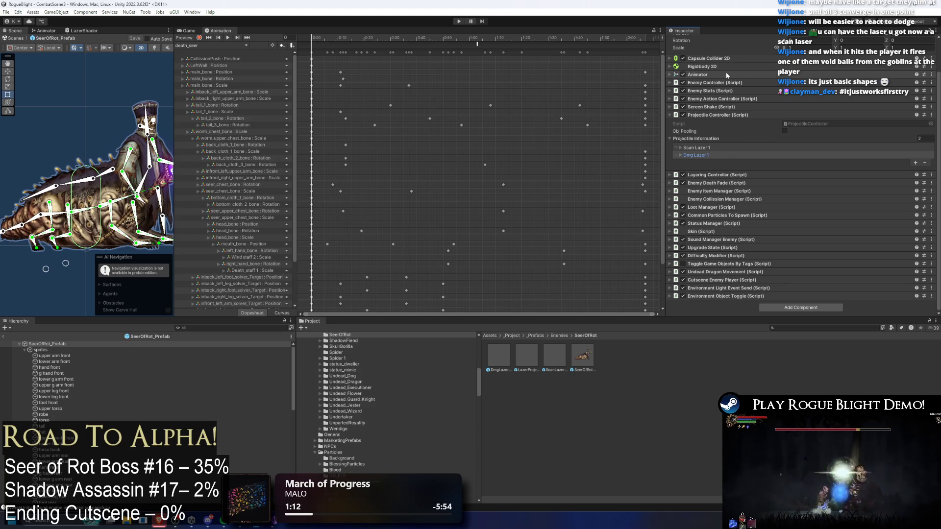
Set the Enemy Action Controller's Any Range Action Pattern Cooldown to 10 and start play mode
click(745, 99)
click(722, 132)
click(807, 183)
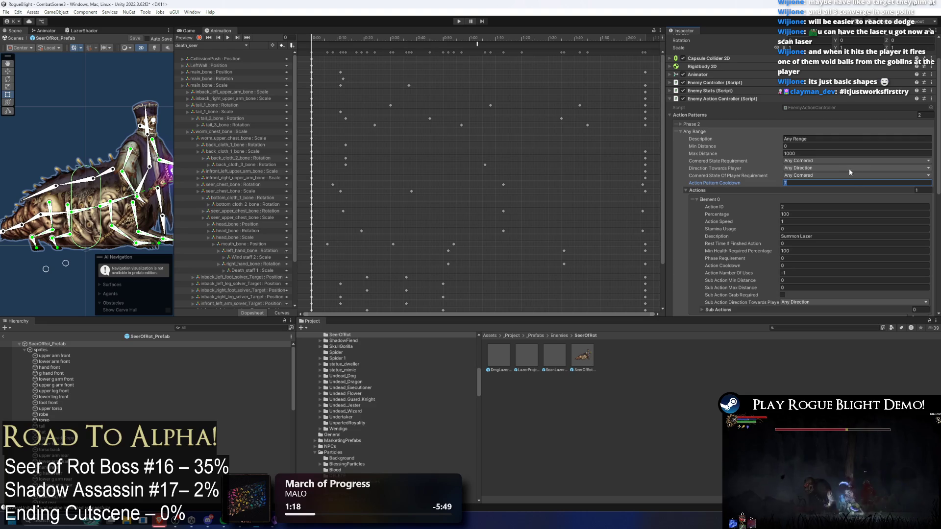
text(0)
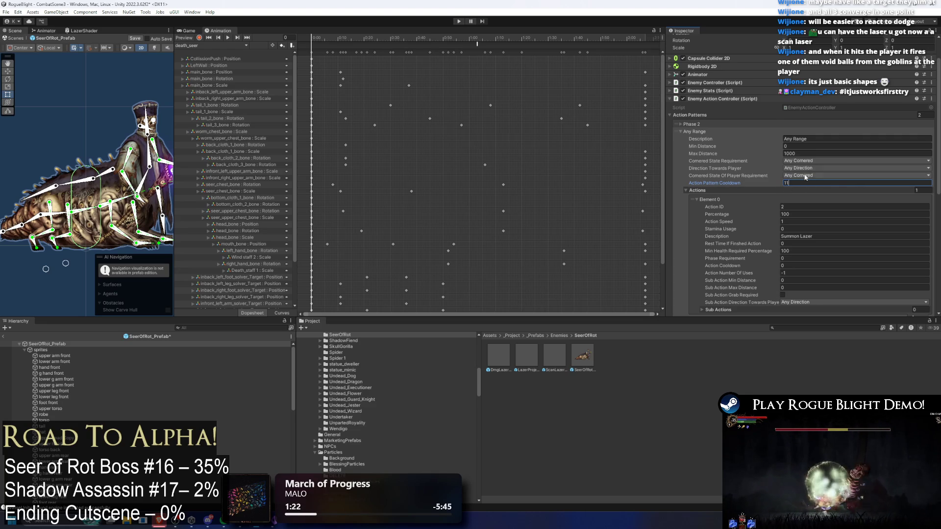
click(460, 21)
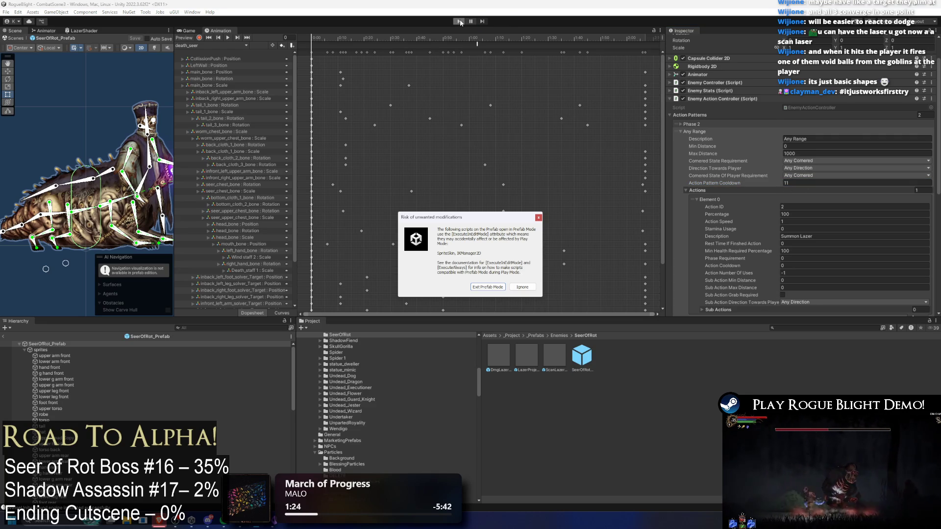
Dismiss the prefab-mode warning and reset all enemy health with the F2/F3 cheats
key(Escape)
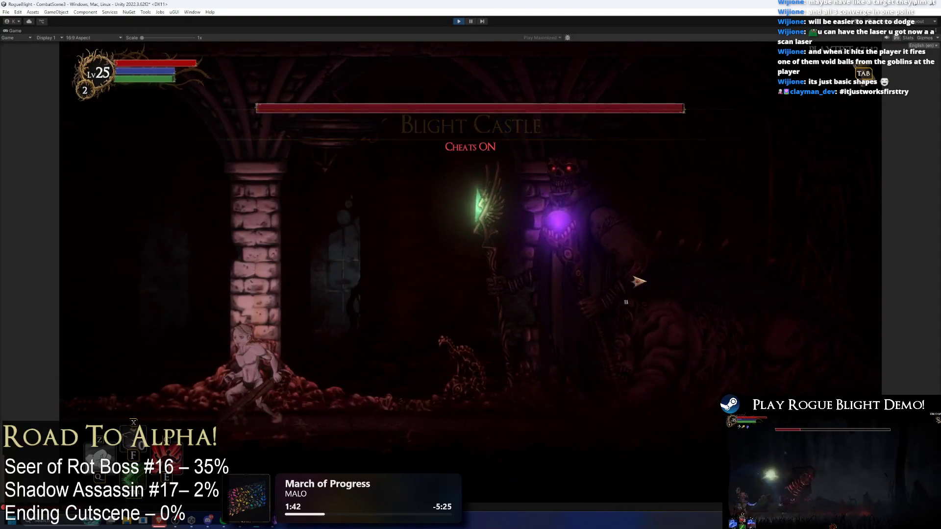
key(F2)
key(F3)
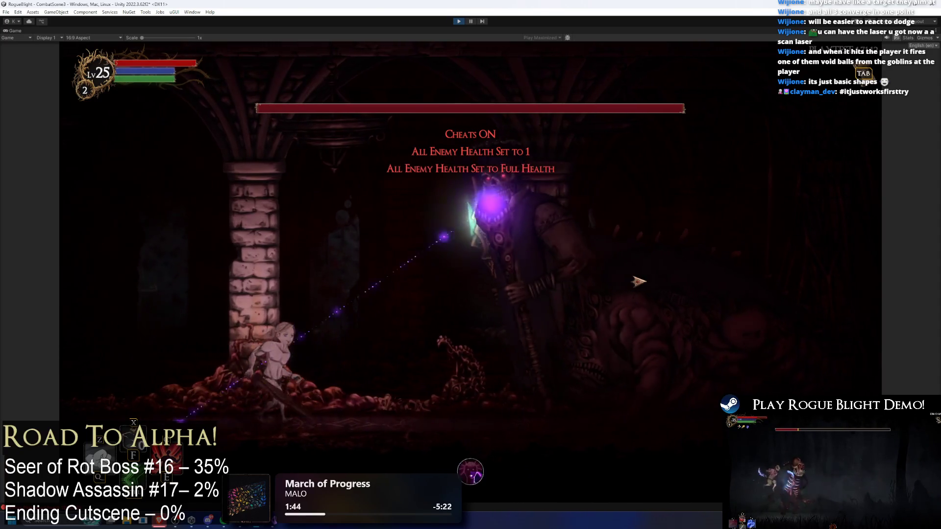
Fight the Seer of Rot, dodging its lasers and orbs around the pillar, then stop play mode
key(Right)
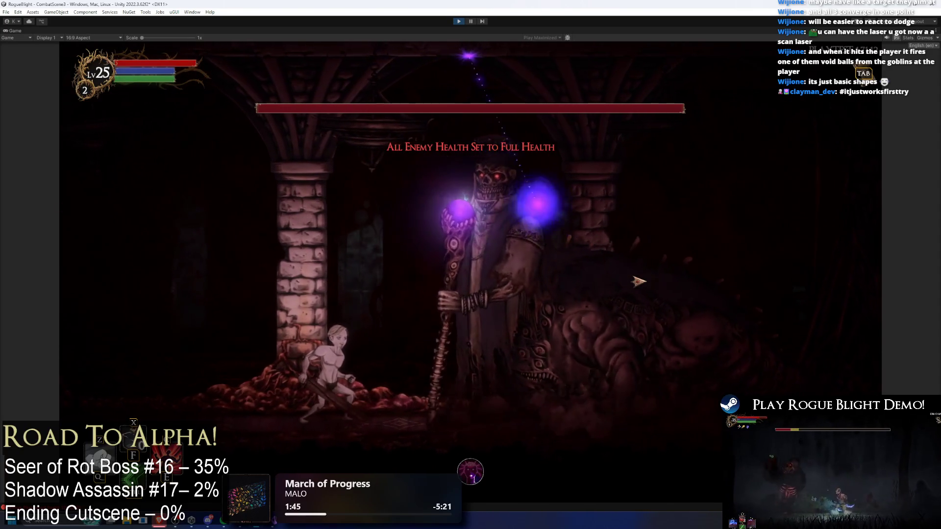
key(Left)
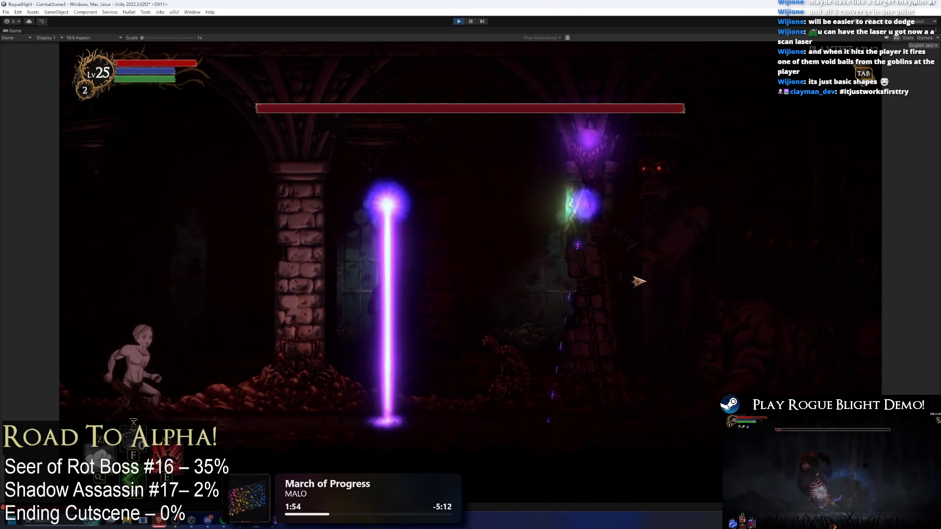
key(space)
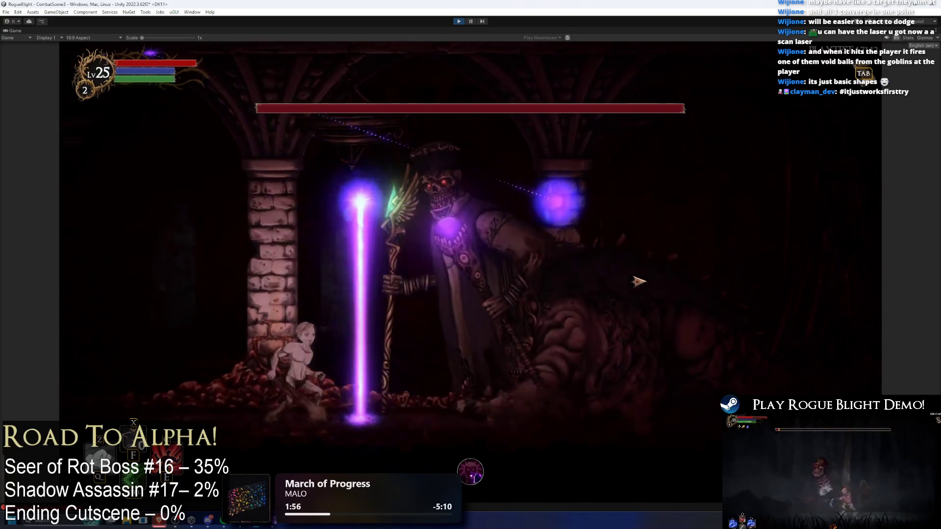
key(shift)
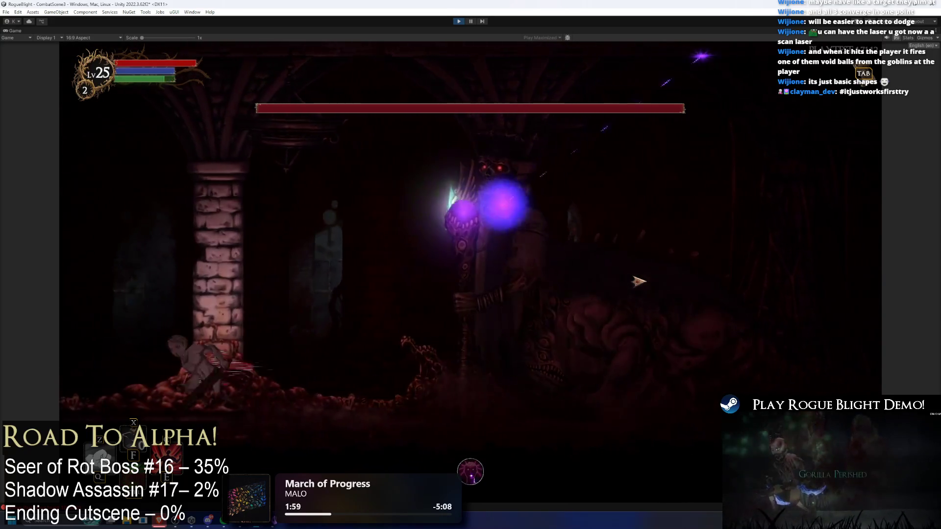
key(Right)
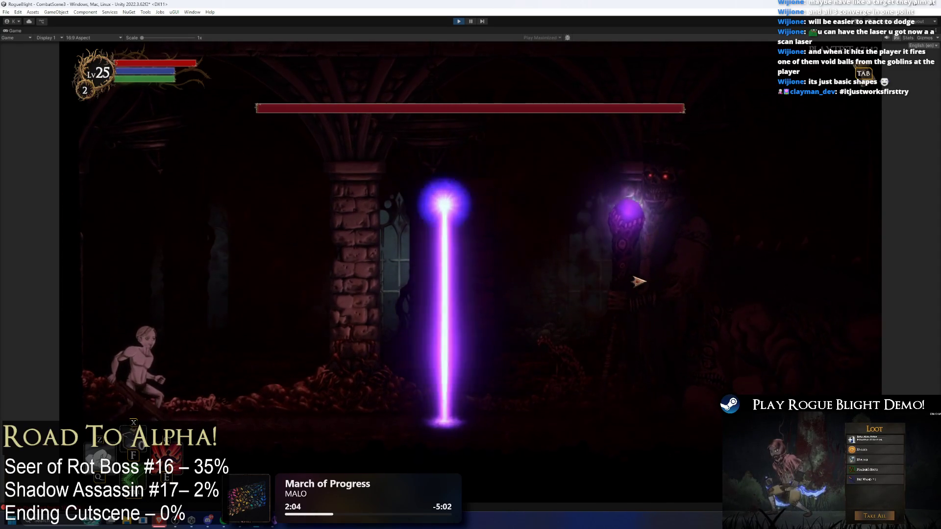
key(Right)
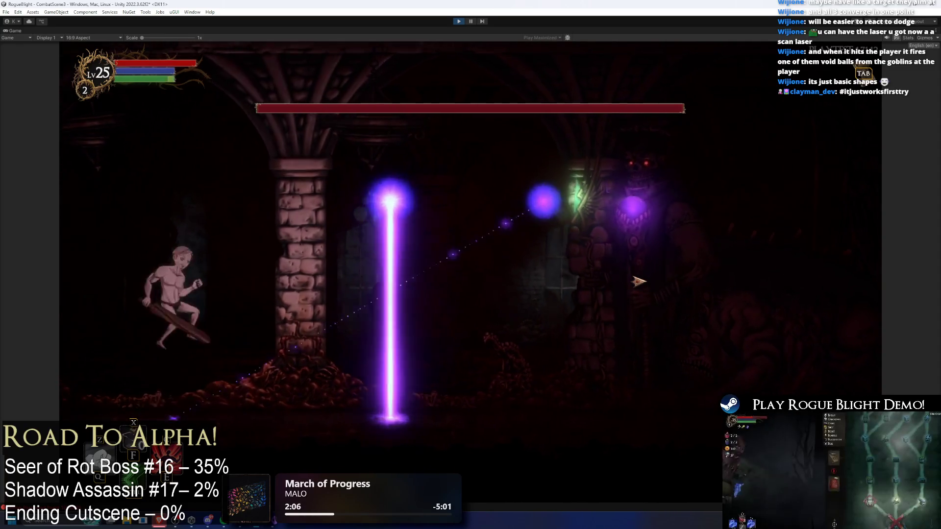
key(Right)
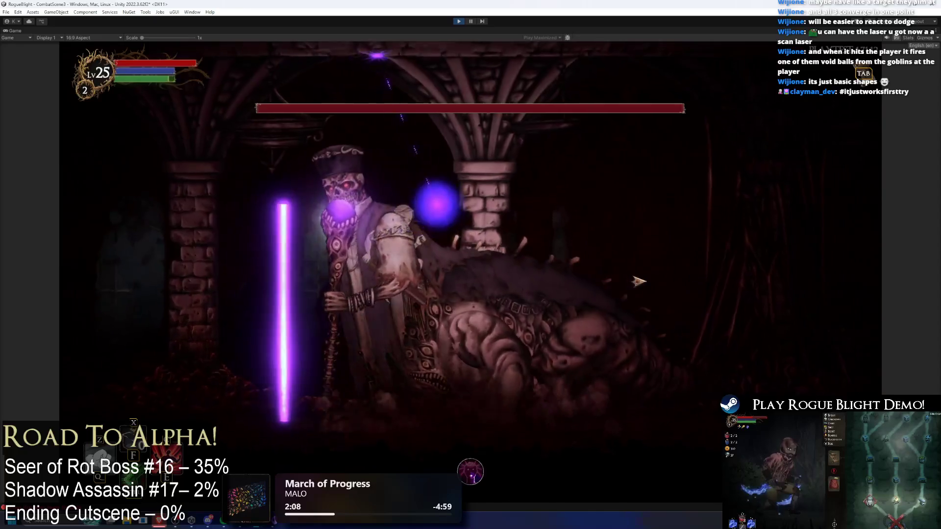
key(Right)
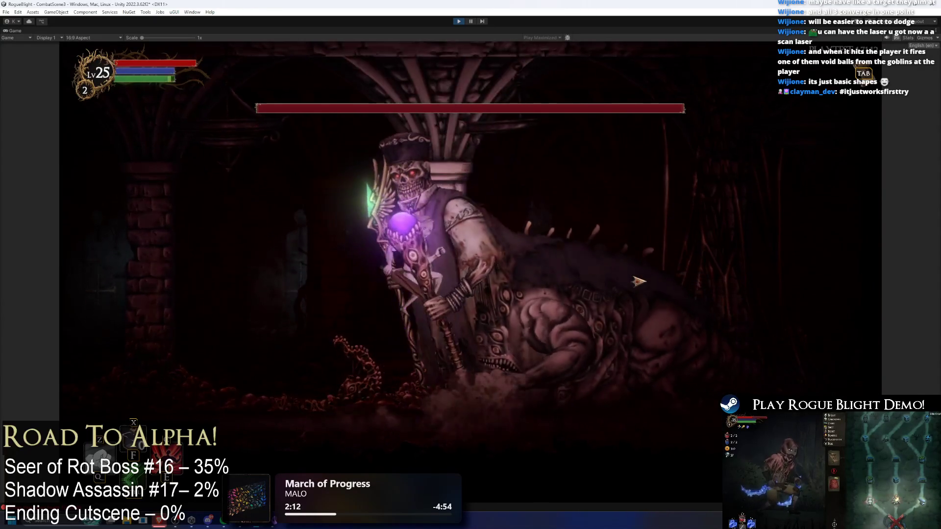
key(Right)
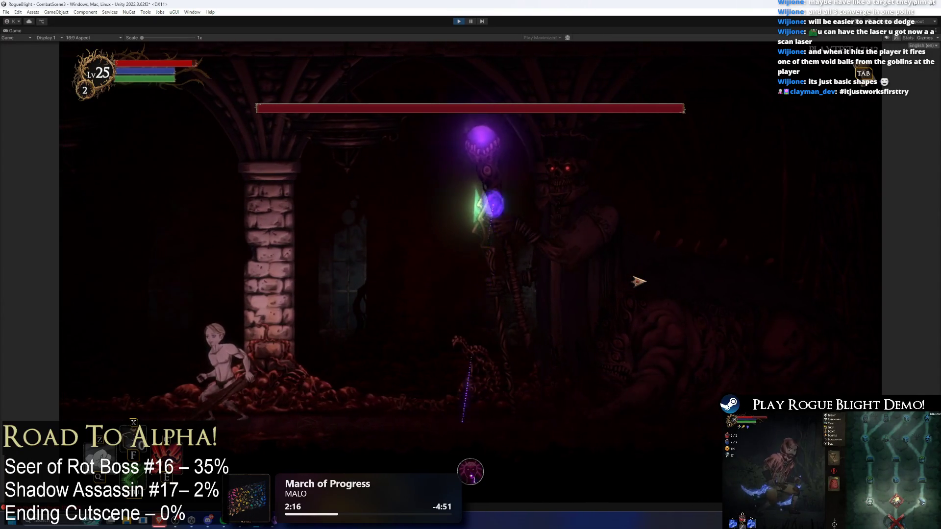
key(Right)
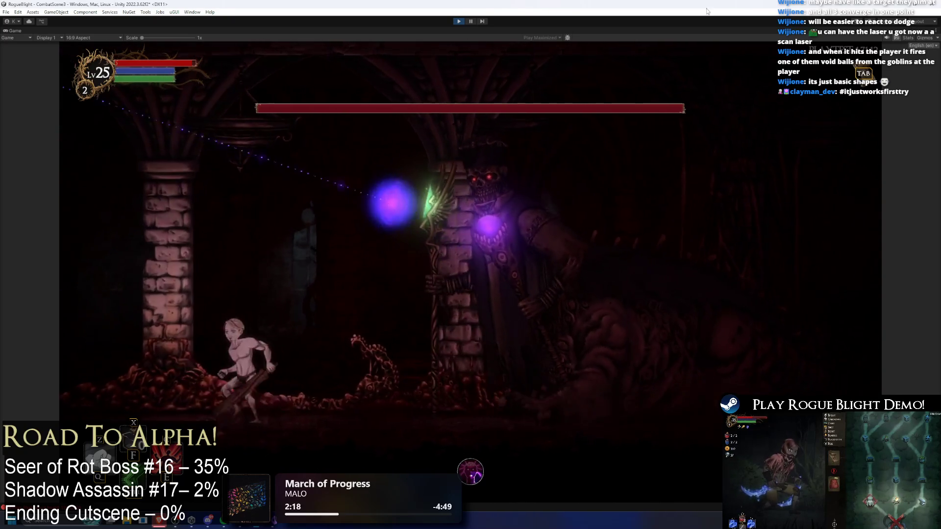
key(ctrl+p)
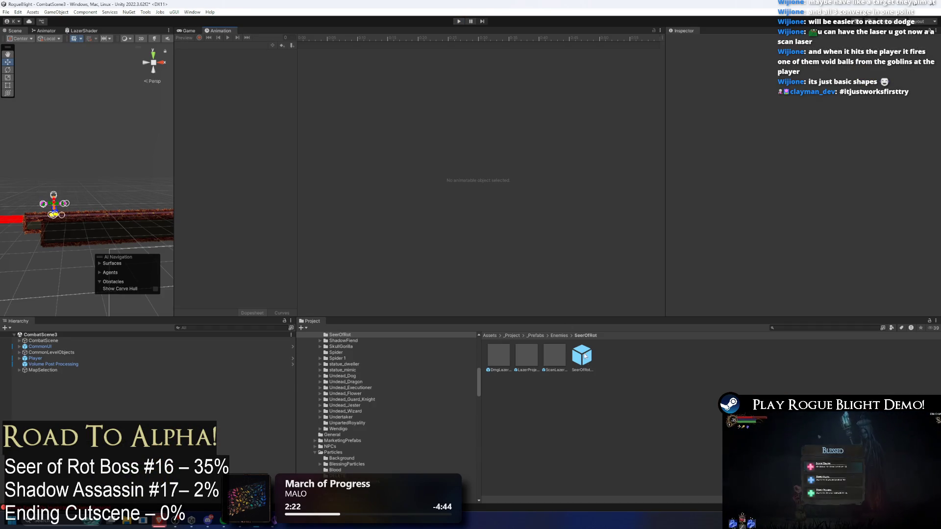
In SeerOfRot_Prefab, untick Dmg Lazer 1's On Hit Disable Collider
double_click(582, 354)
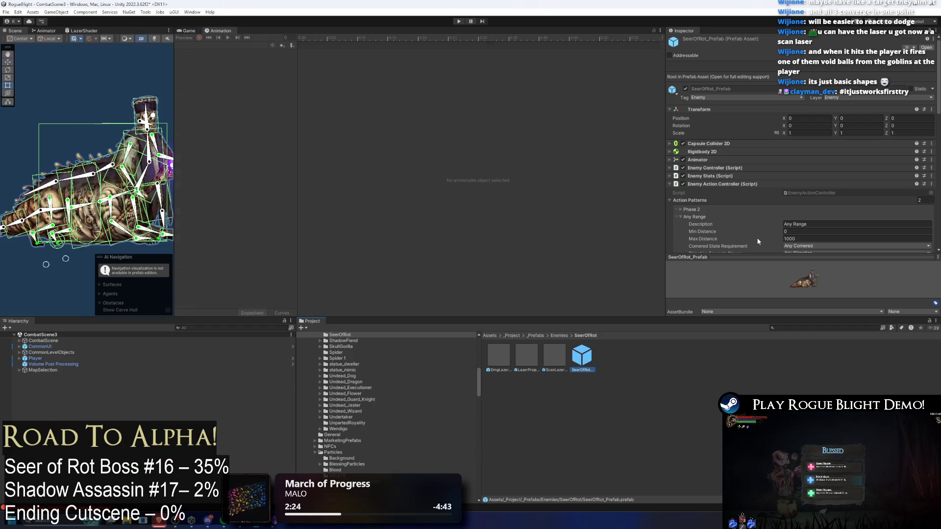
scroll(846, 134, down, 5)
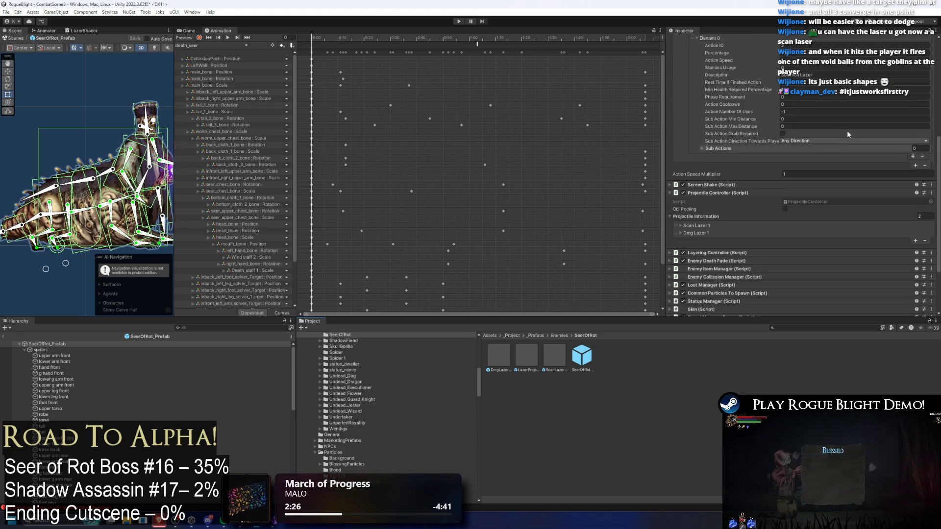
click(706, 154)
scroll(810, 156, down, 5)
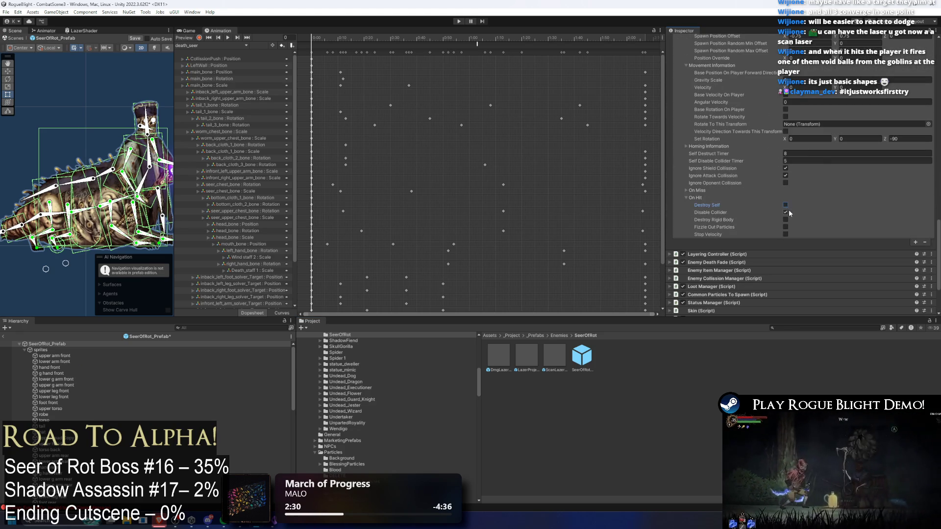
click(787, 212)
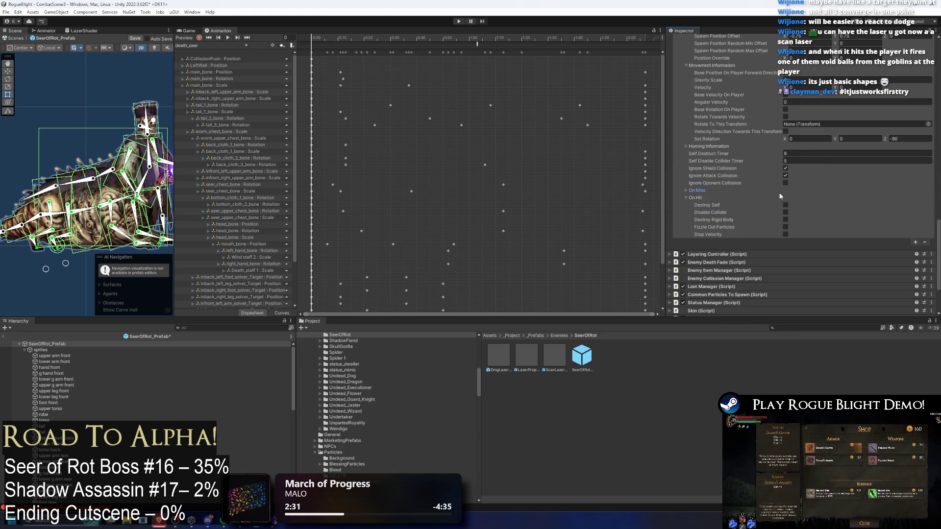
Tick Scan Lazer 1's On Hit Destroy Self, then start play mode to retest
scroll(746, 188, up, 10)
click(696, 129)
scroll(819, 149, down, 10)
click(785, 190)
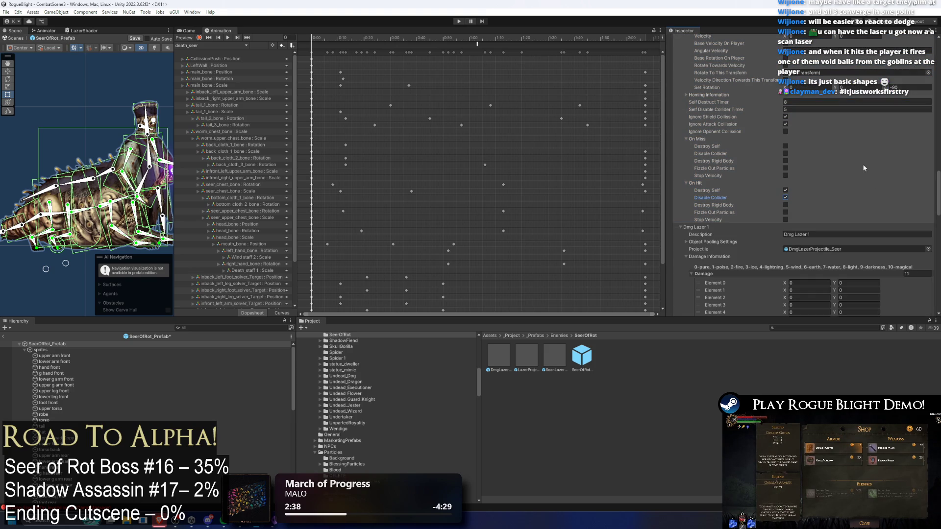
click(459, 21)
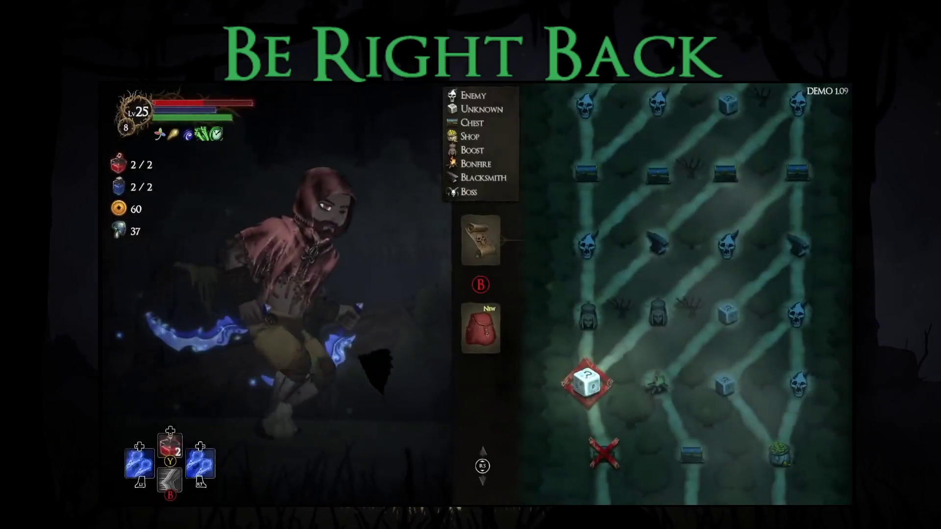
Take the Bonus Health blessing and travel to the blacksmith node
key(Return)
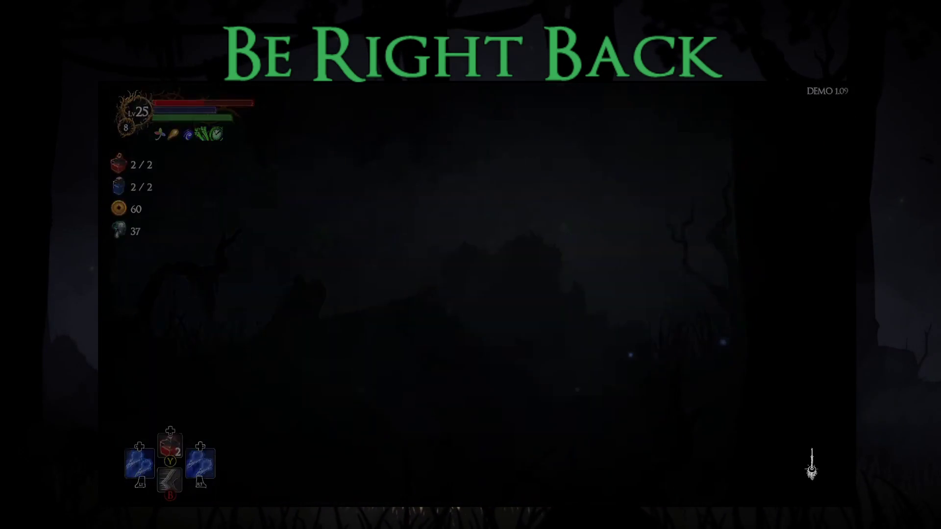
key(Right)
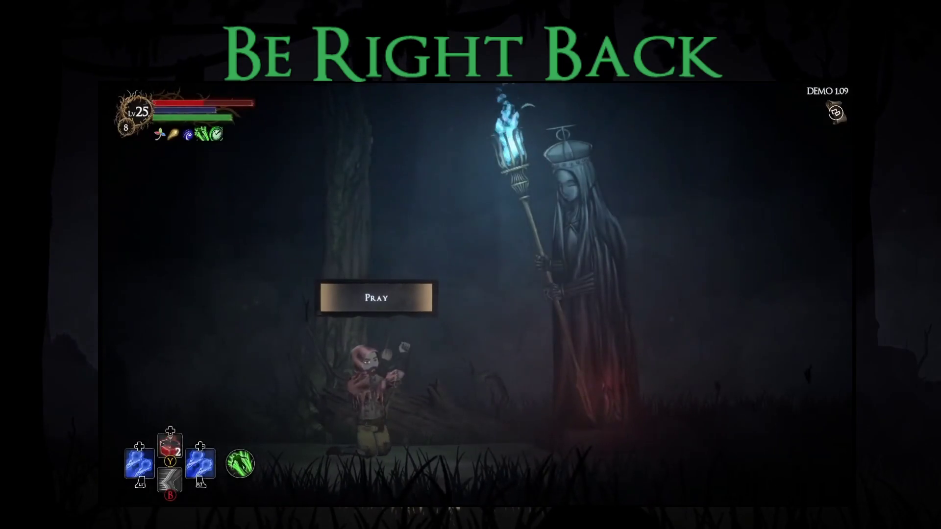
key(Return)
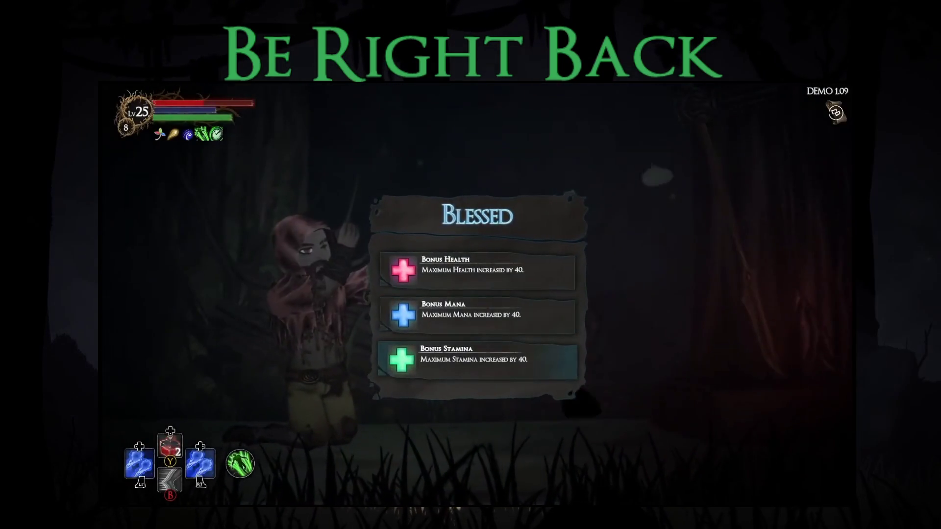
key(Return)
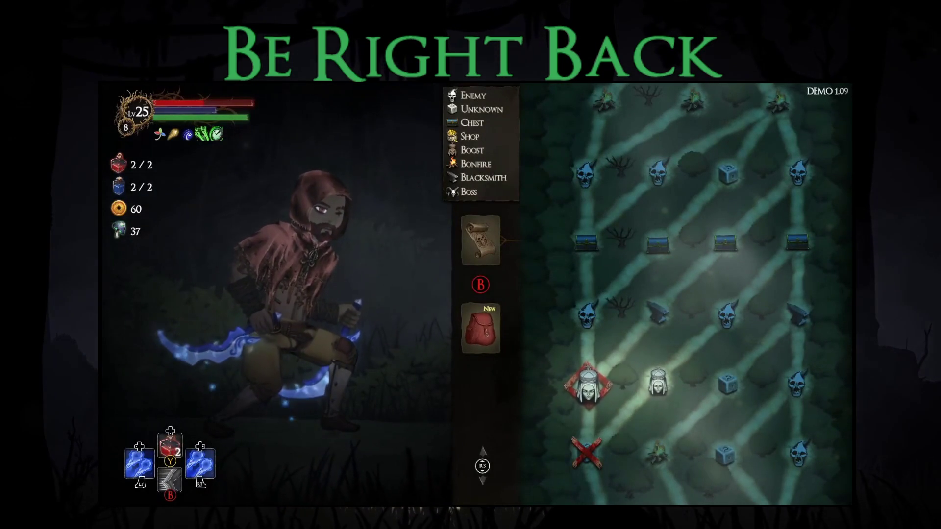
key(Return)
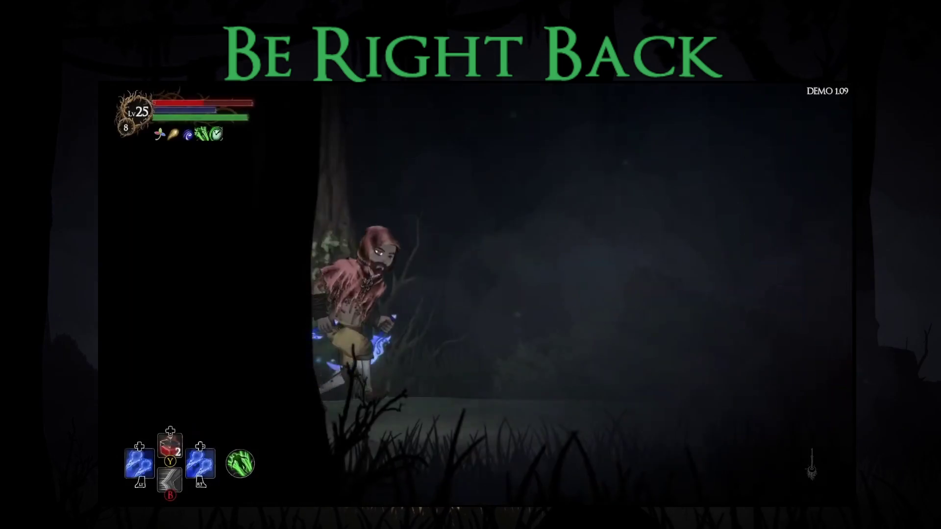
key(Return)
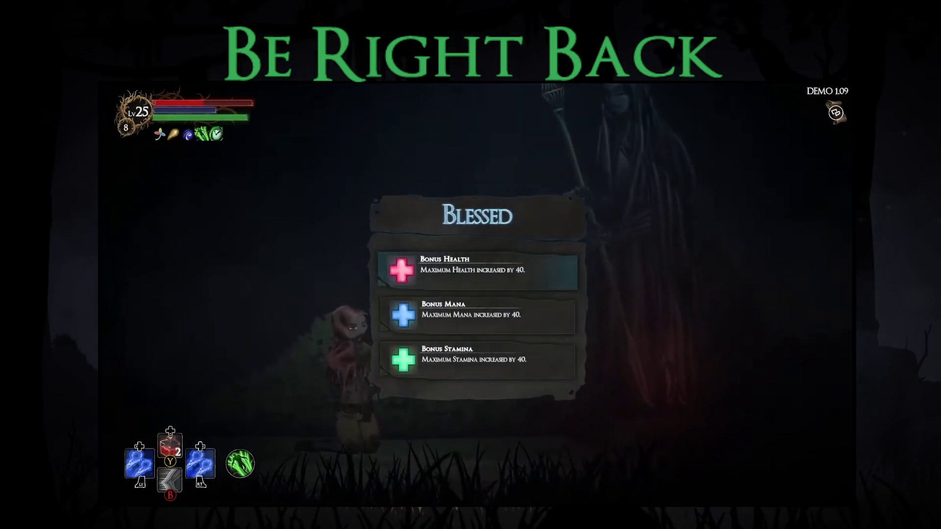
key(Return)
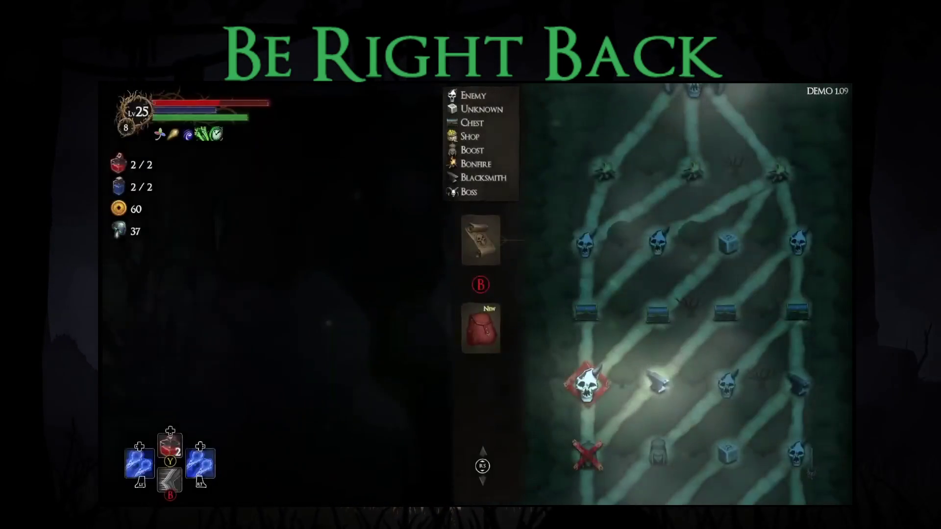
key(Right)
key(Return)
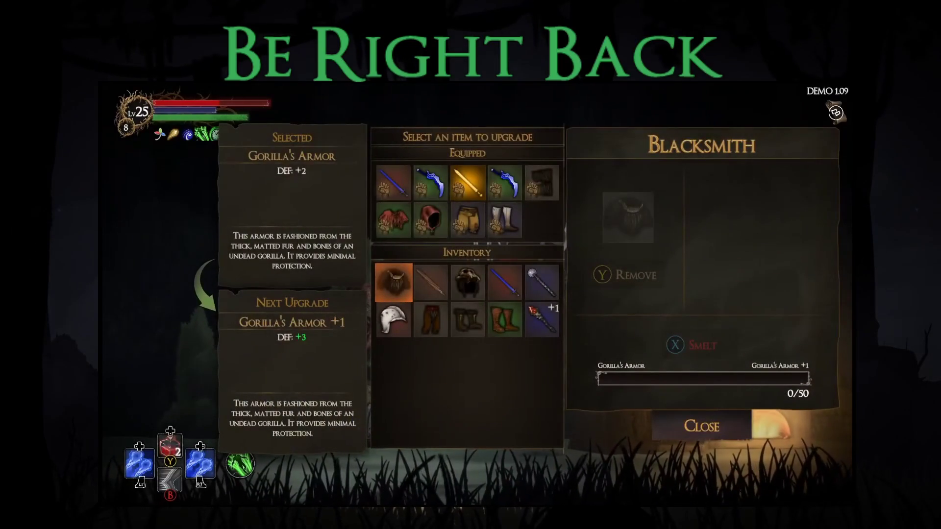
Place the Water Dagger for smelting and mark the spare inventory gear to feed it
key(Up)
key(Up)
key(Right)
key(Return)
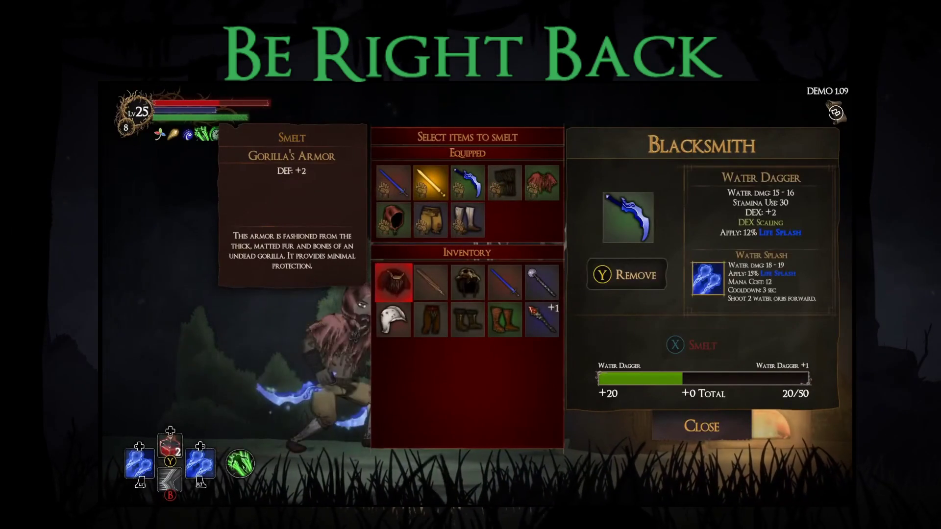
key(Return)
key(Right)
key(Return)
key(Right)
key(Return)
key(Right)
key(Right)
key(Return)
key(Down)
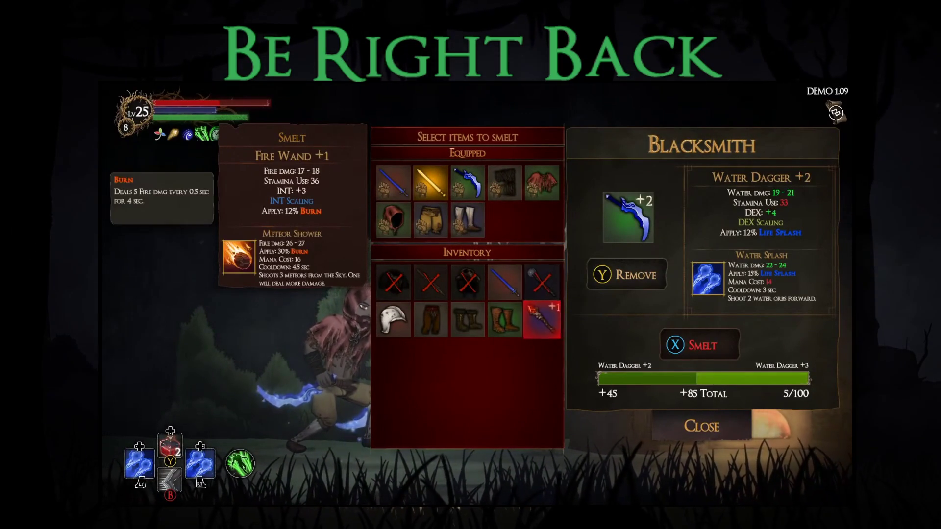
key(Return)
key(Left)
key(Return)
key(Left)
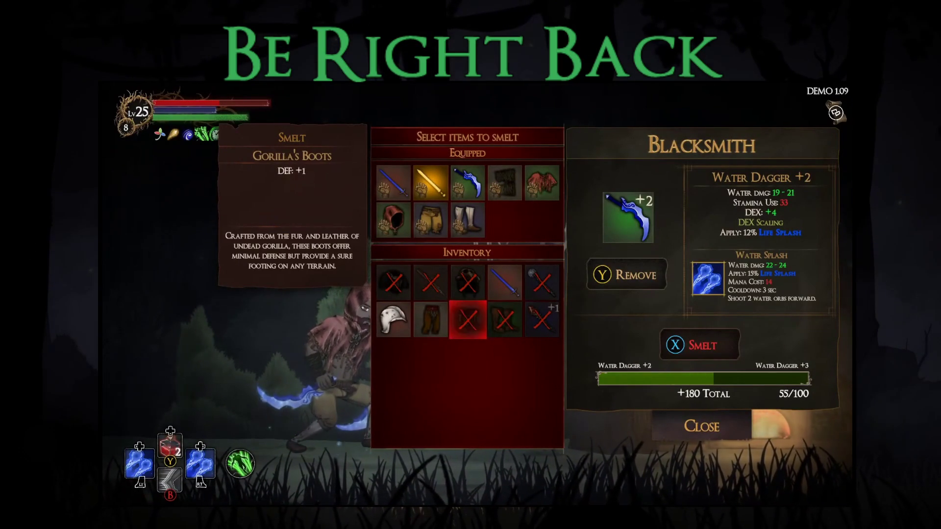
key(Return)
key(Left)
key(Return)
key(Left)
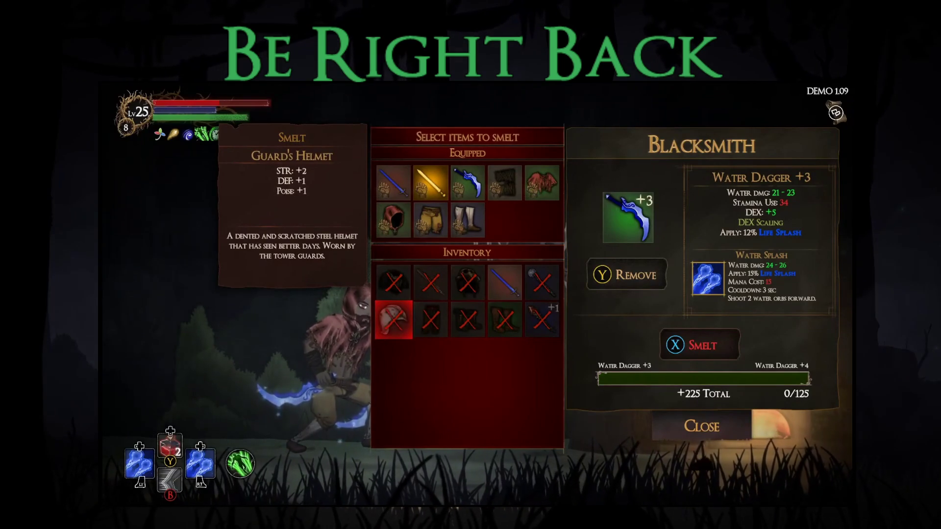
Smelt the marked items into the Water Dagger, raising it to +3, and leave the blacksmith
key(Right)
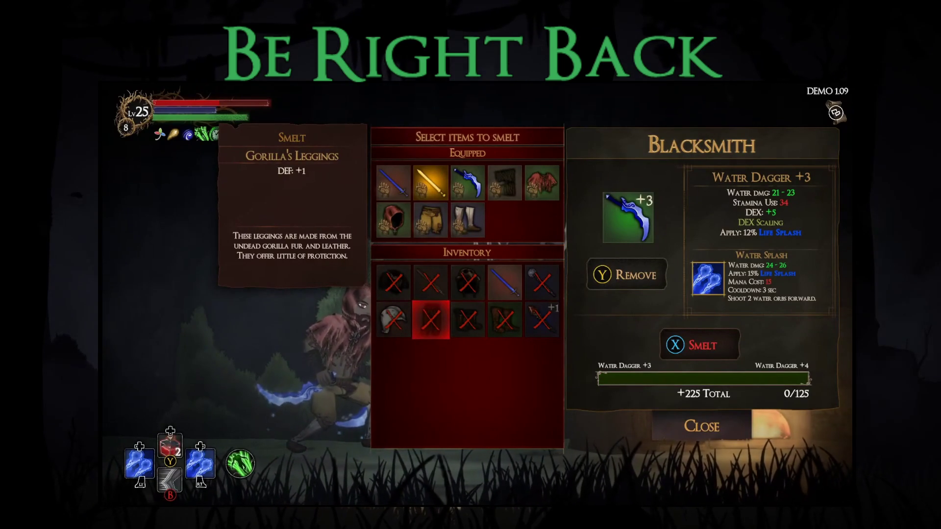
key(Down)
key(Return)
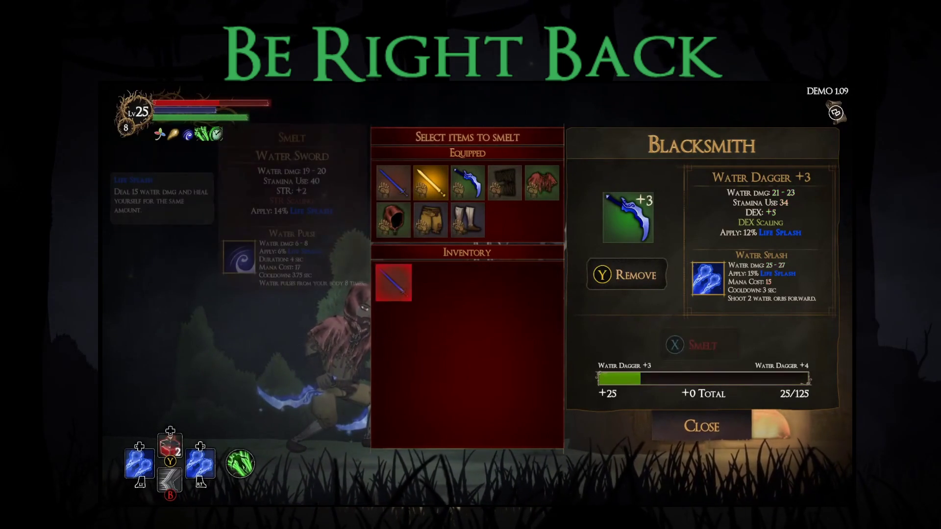
key(Escape)
key(Right)
Travel to the chest node, re-roll its blessings and take Swiftgrass Bundle
key(m)
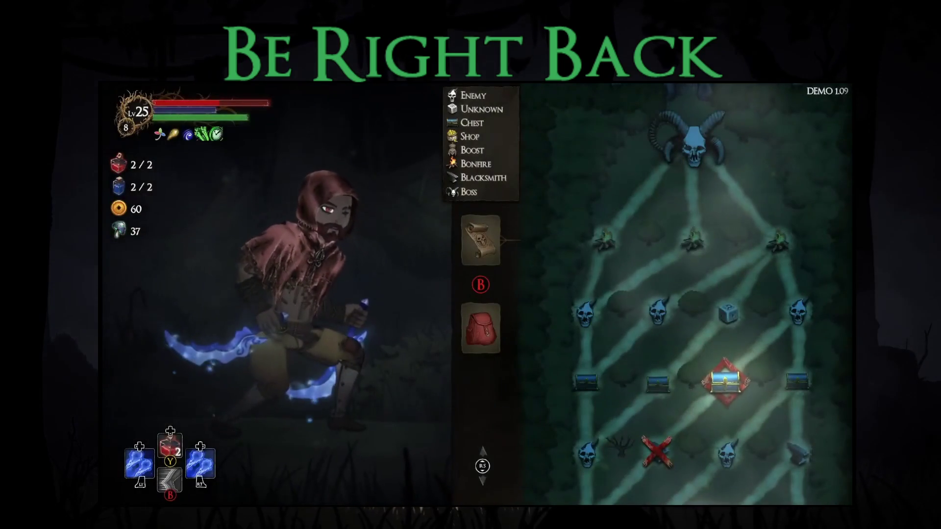
key(m)
key(Right)
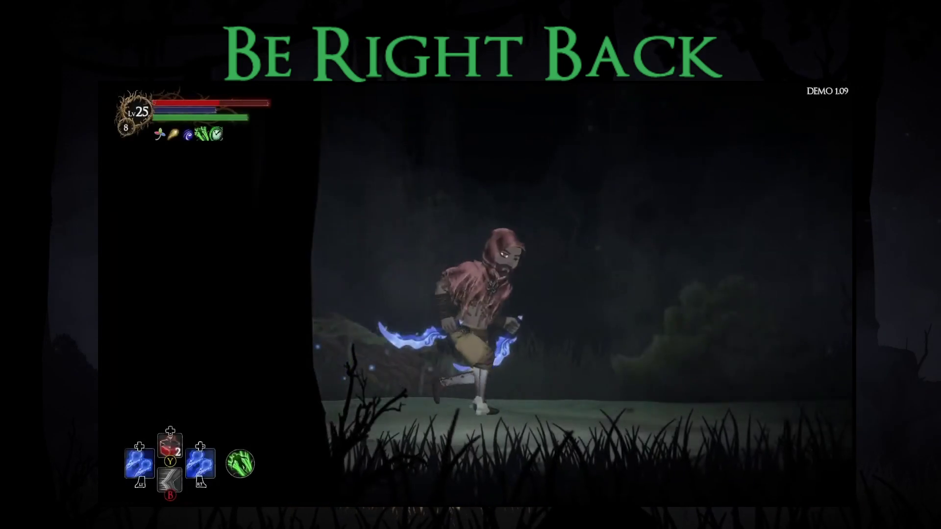
key(e)
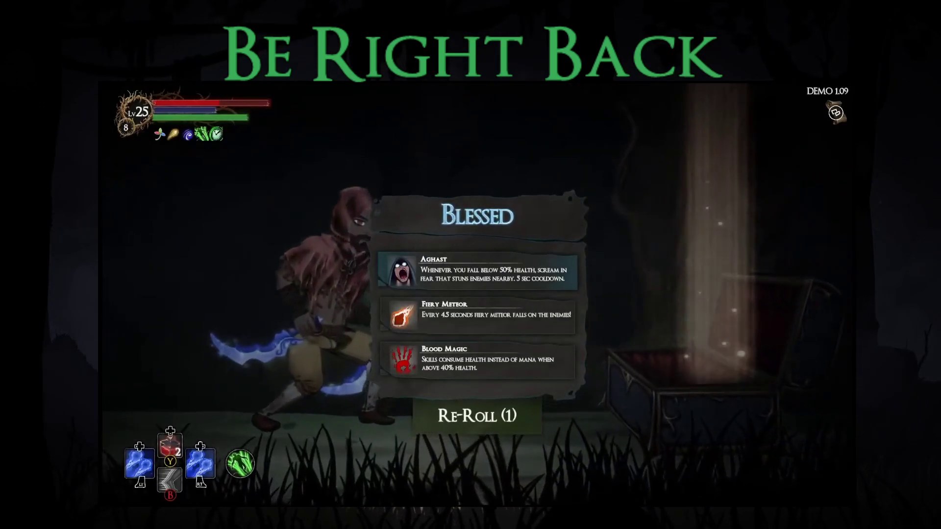
key(Down)
key(Down)
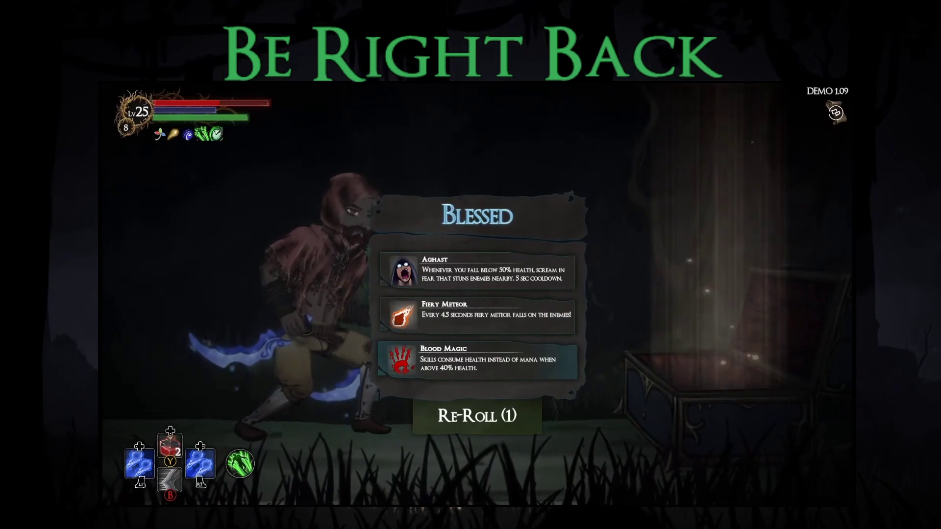
key(Up)
key(Down)
key(Down)
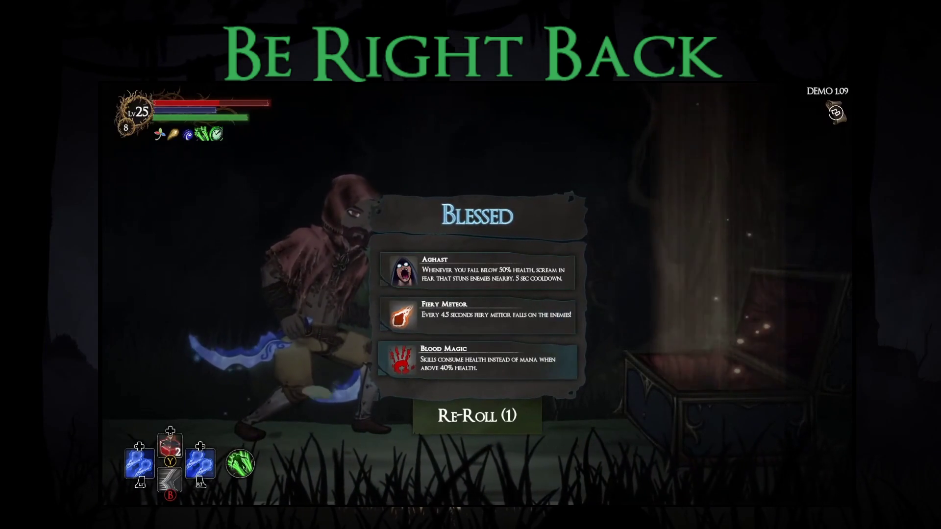
key(Return)
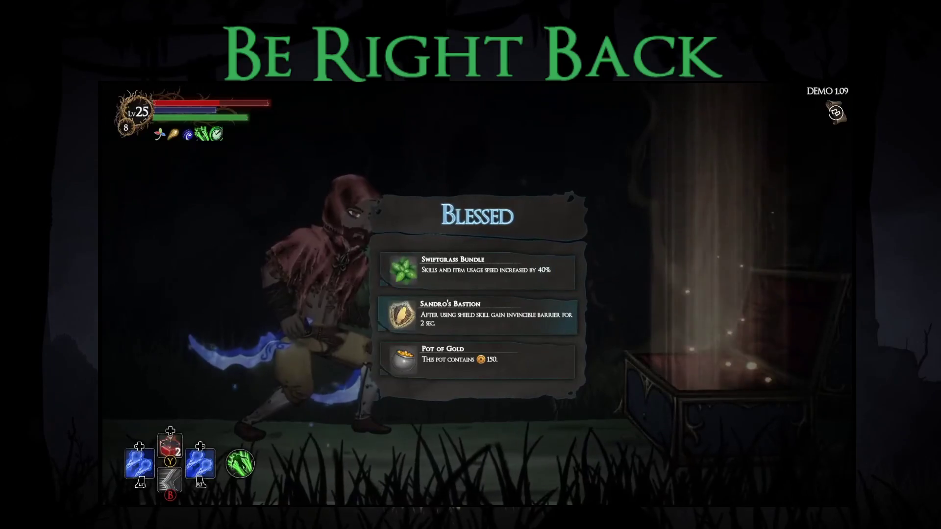
key(Return)
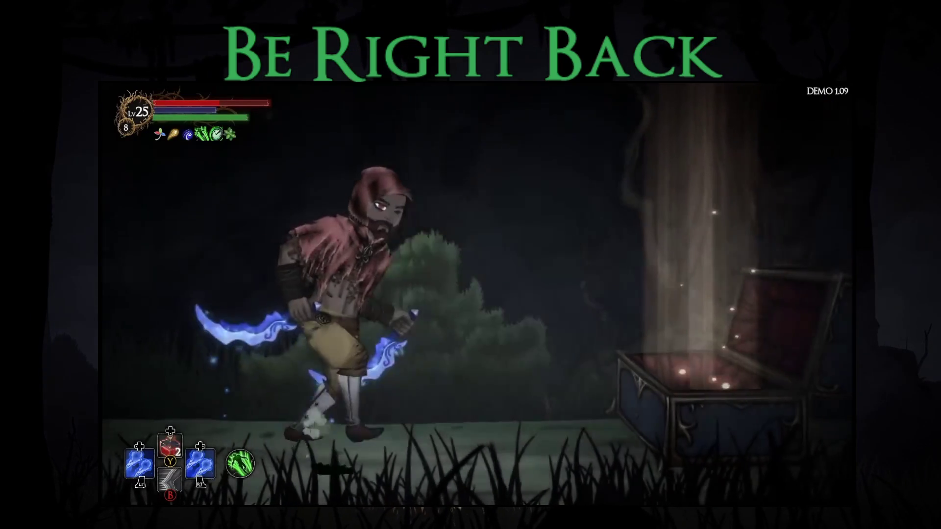
Defeat the purple enemy and take its loot, including Thief's Gloves and Earth Dagger
key(Escape)
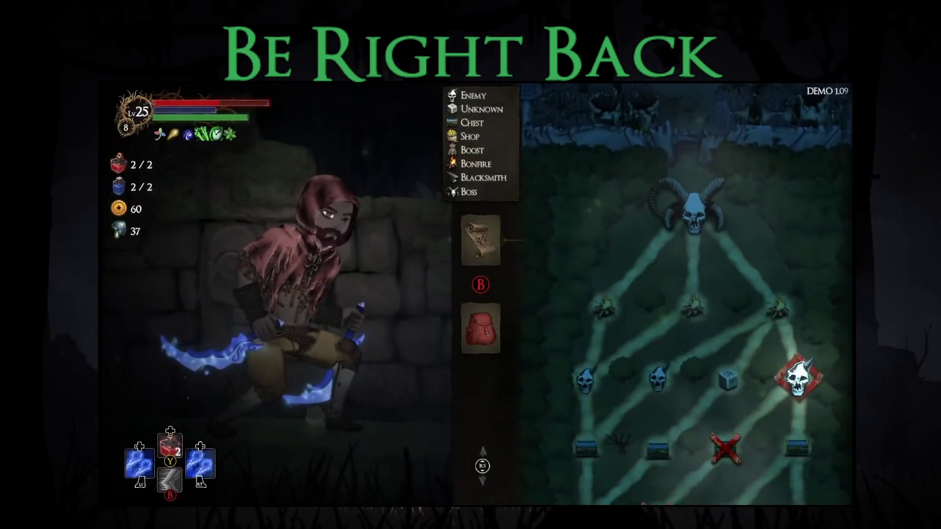
key(Escape)
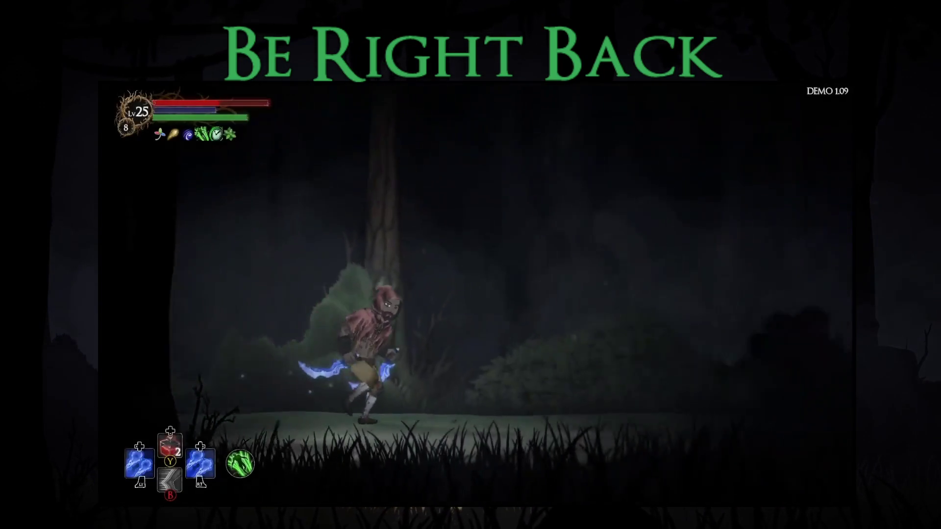
key(Right)
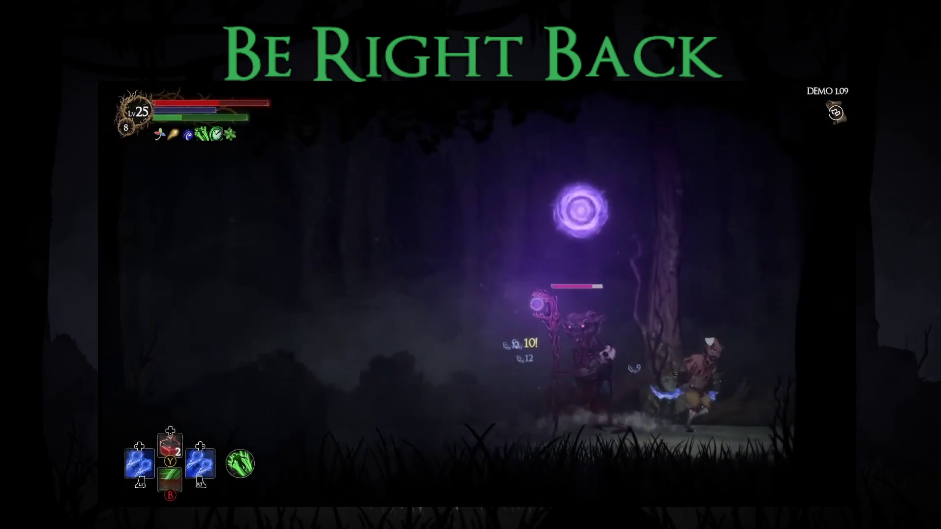
key(Left)
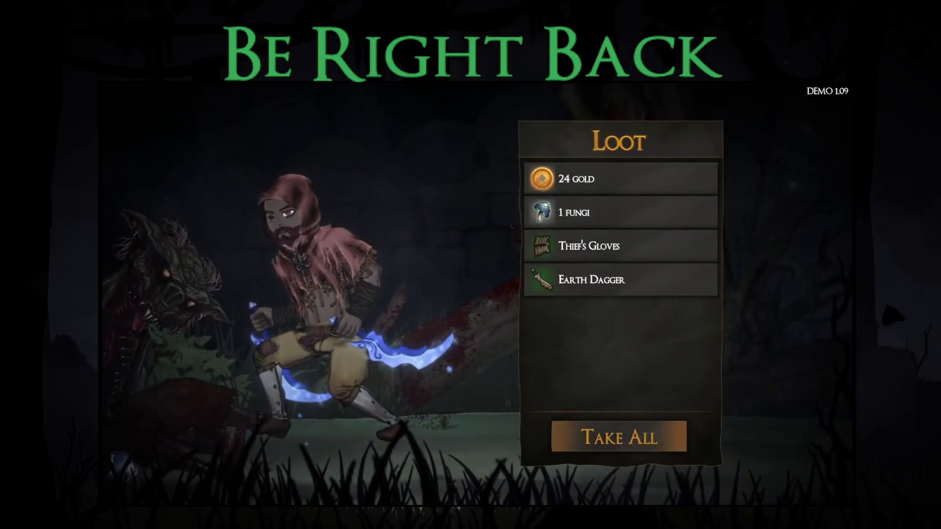
key(Return)
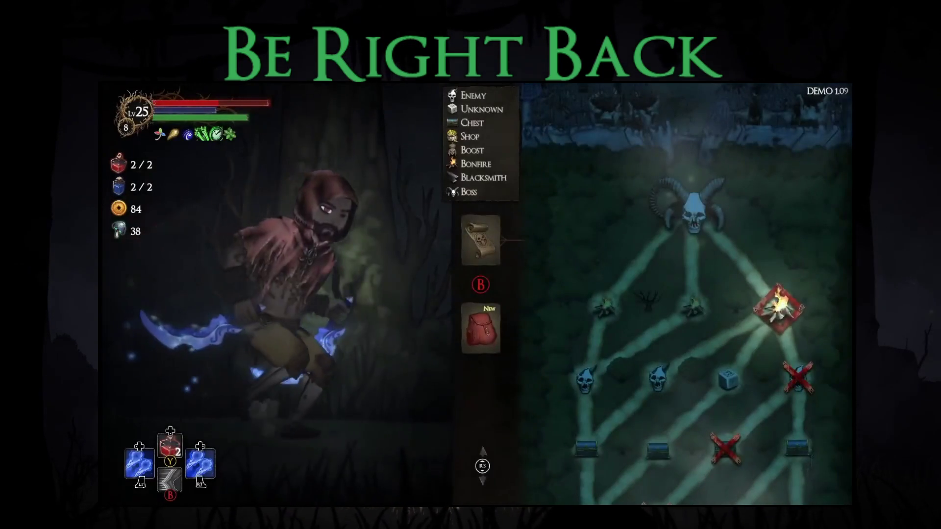
Equip the Earth Dagger in the second right weapon slot and swap Gorilla's Armlets for Thief's Gloves
key(Down)
key(Right)
key(Return)
key(Right)
key(Return)
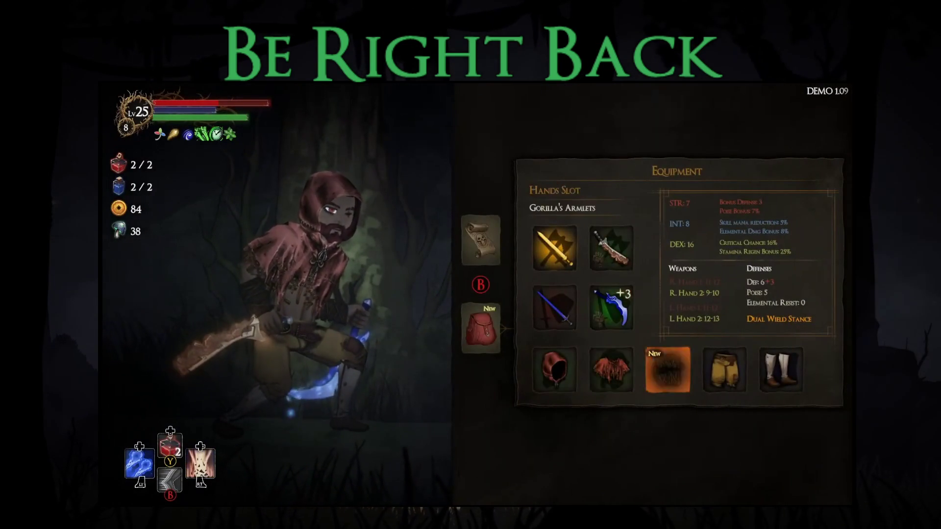
key(Return)
key(Right)
key(Return)
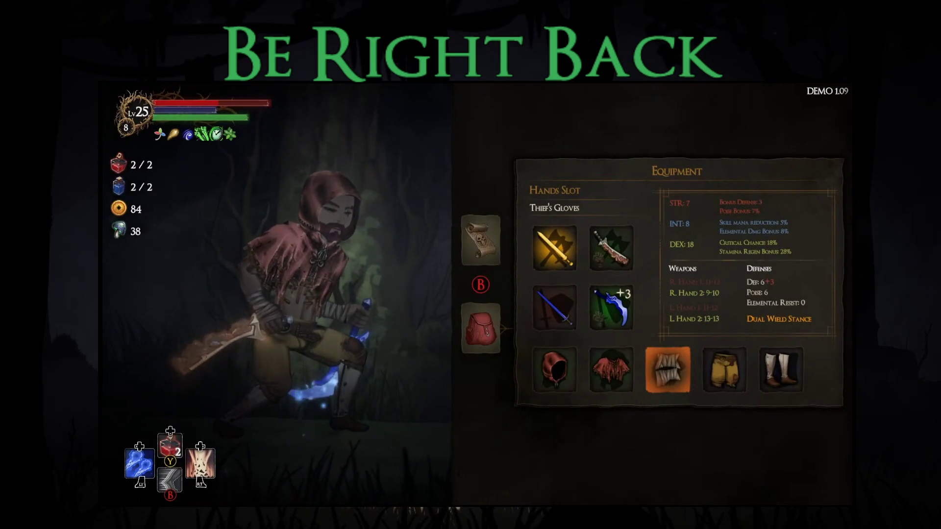
View the equipped Greed Sword's details in the left-hand weapon slot
key(Down)
key(Left)
key(Return)
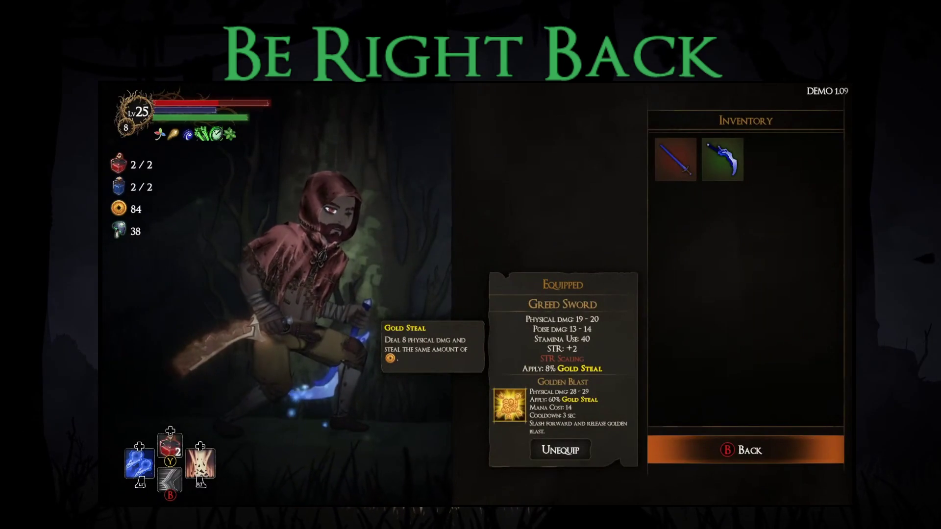
key(Escape)
Travel to the bonfire node and restore health and mana before the boss
key(Up)
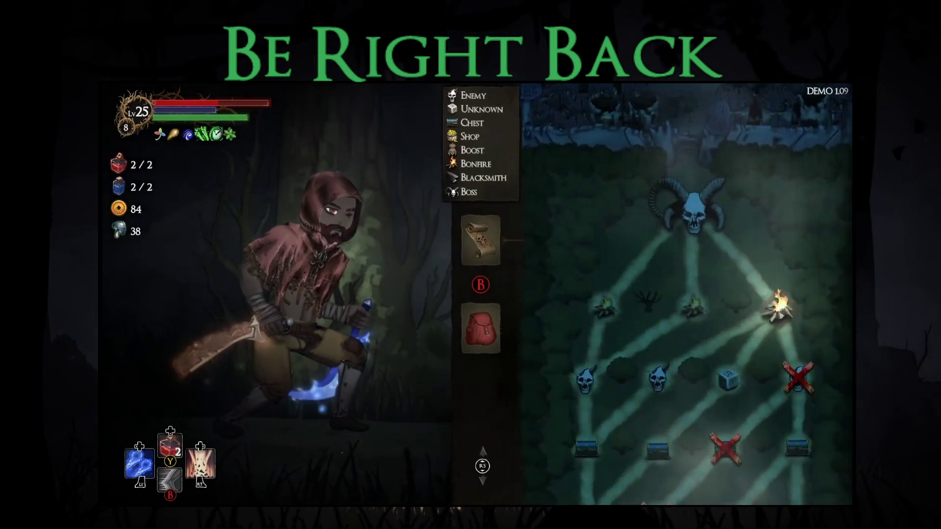
key(Return)
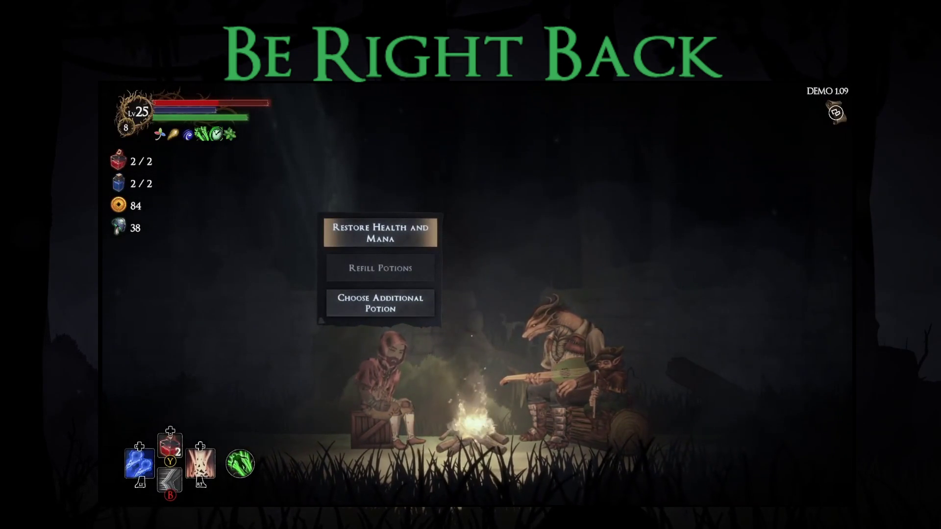
key(Return)
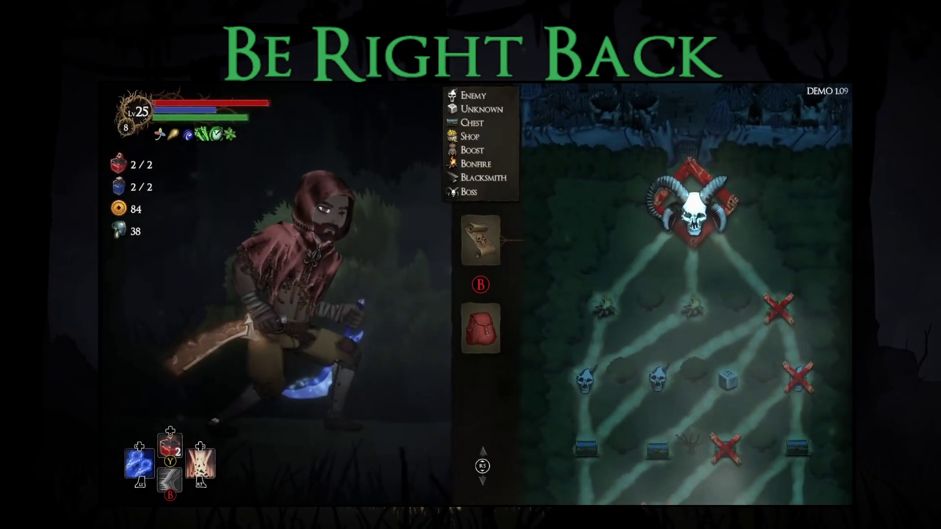
key(Escape)
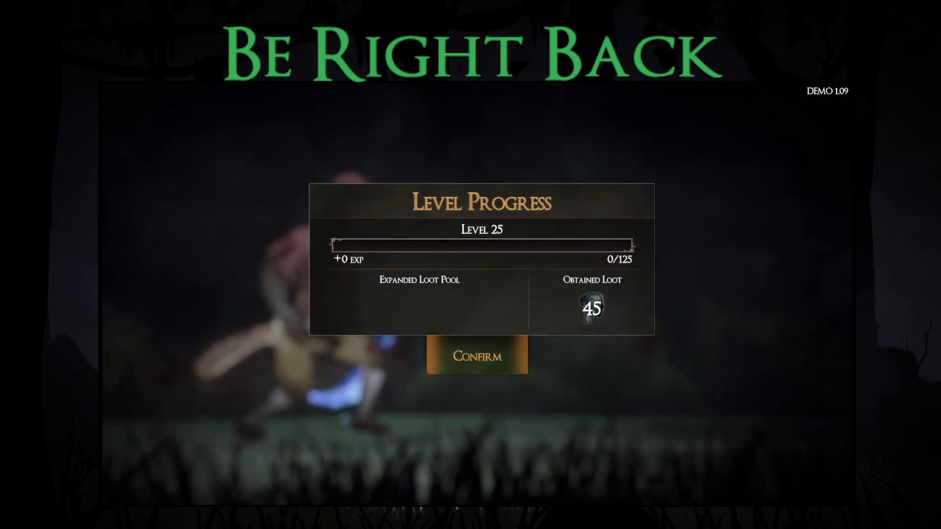
Confirm the Level 25 progress summary showing 45 loot obtained
key(Return)
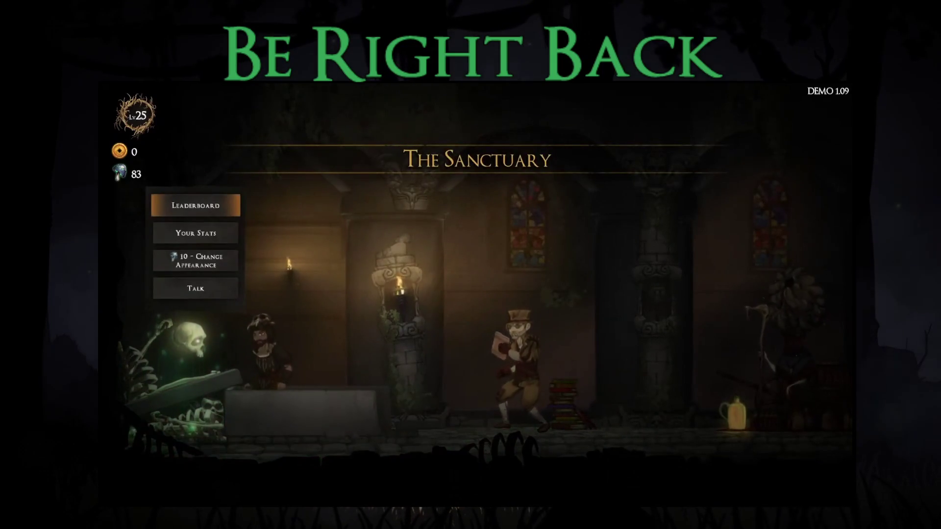
Check the friends leaderboard, then close it and the character menu
key(Return)
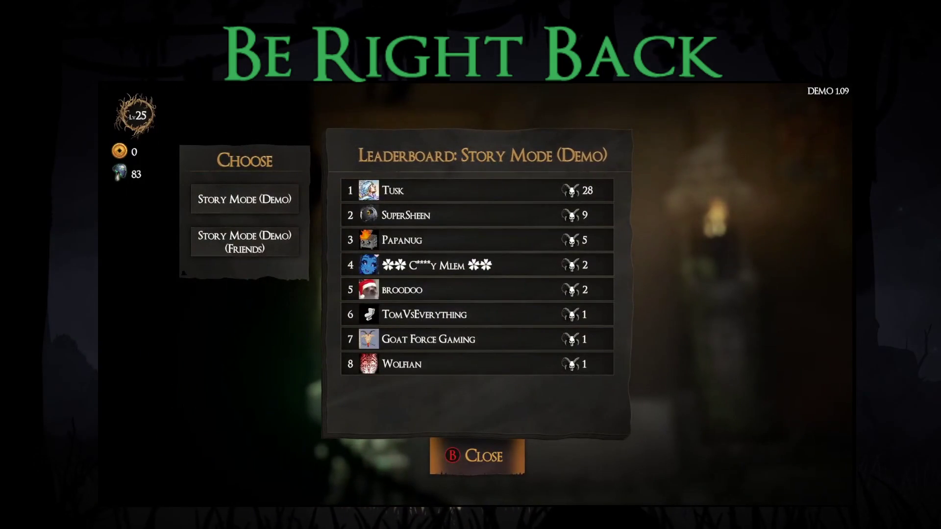
key(Down)
key(Escape)
key(Escape)
Browse the merchant's general and attribute upgrade pages, including Increase Dexterity
key(Right)
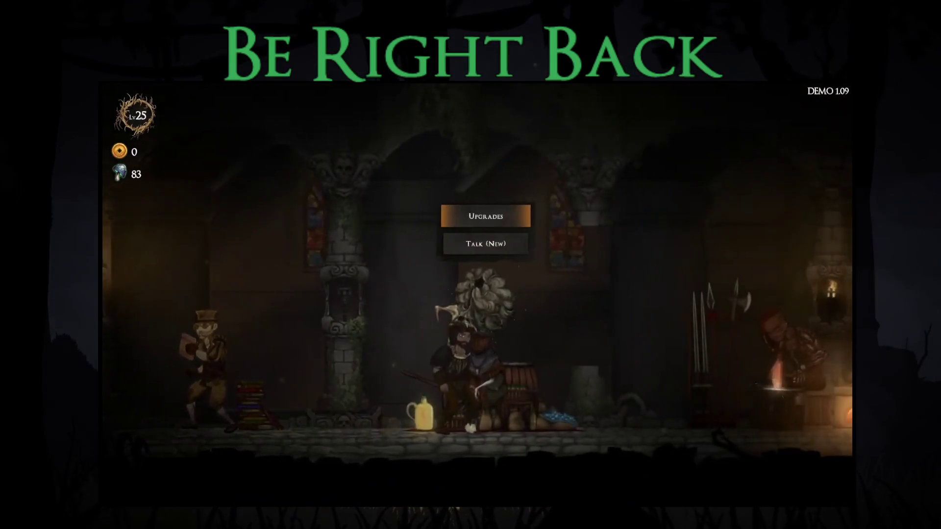
key(Return)
key(Up)
key(Up)
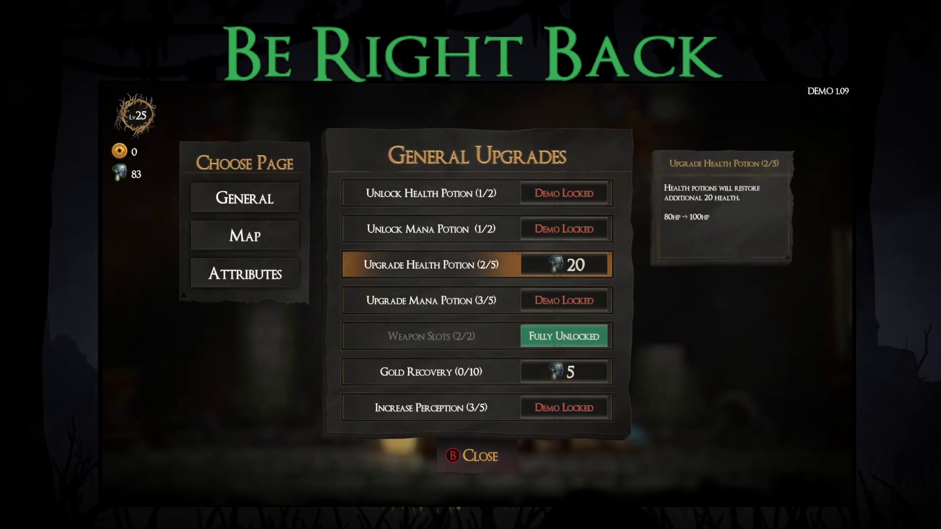
key(Left)
key(Return)
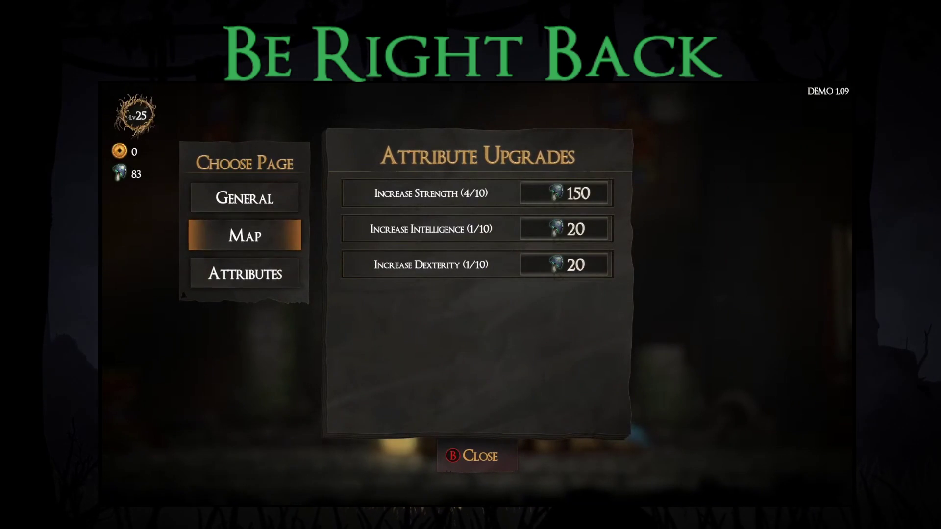
key(Right)
key(Down)
key(Down)
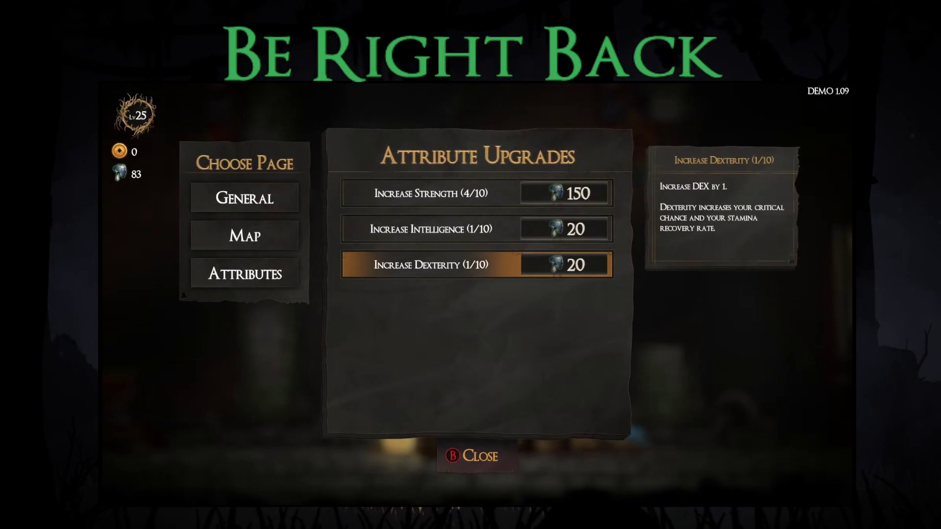
key(Left)
Buy the Upgrade Shop and Gold Recovery upgrades, leaving 3 fungi, and close the upgrades menu
key(Return)
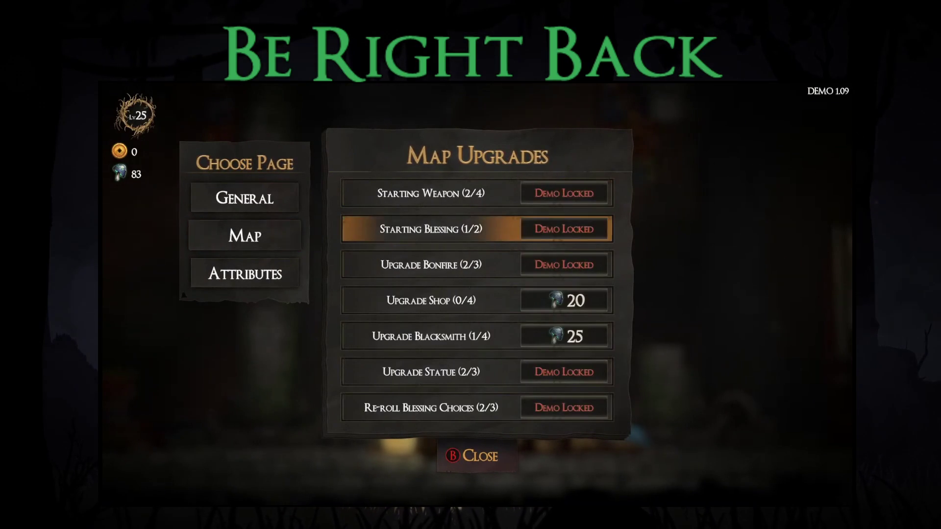
key(Right)
key(Down)
key(Down)
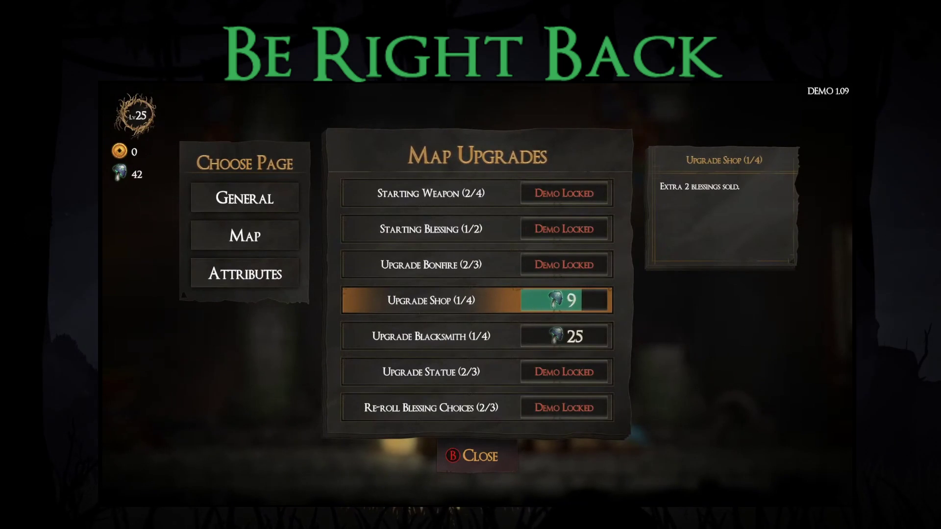
key(Down)
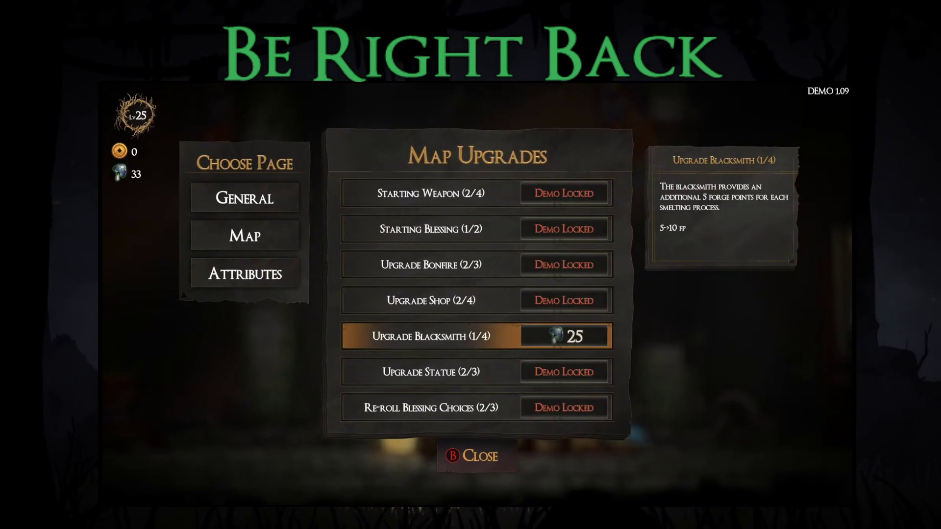
key(Left)
key(Up)
key(Right)
key(Down)
key(Down)
key(Down)
key(Return)
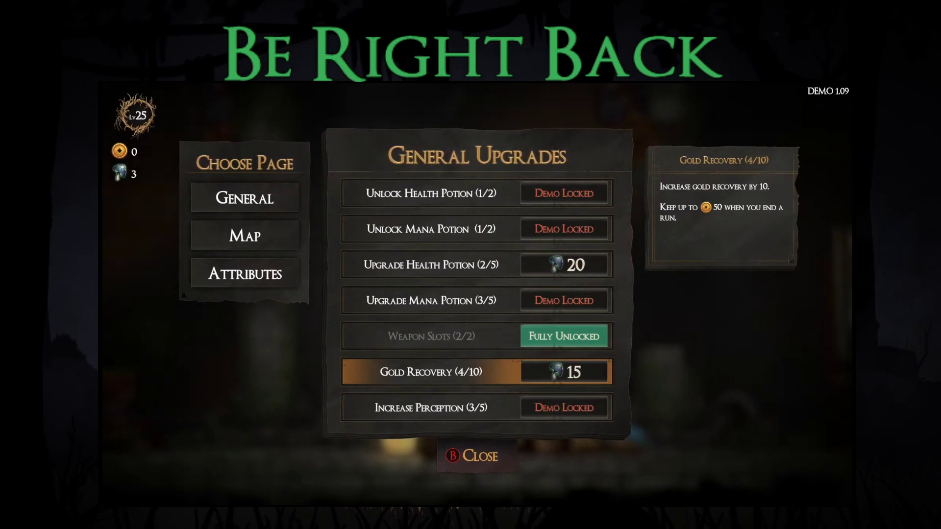
key(Escape)
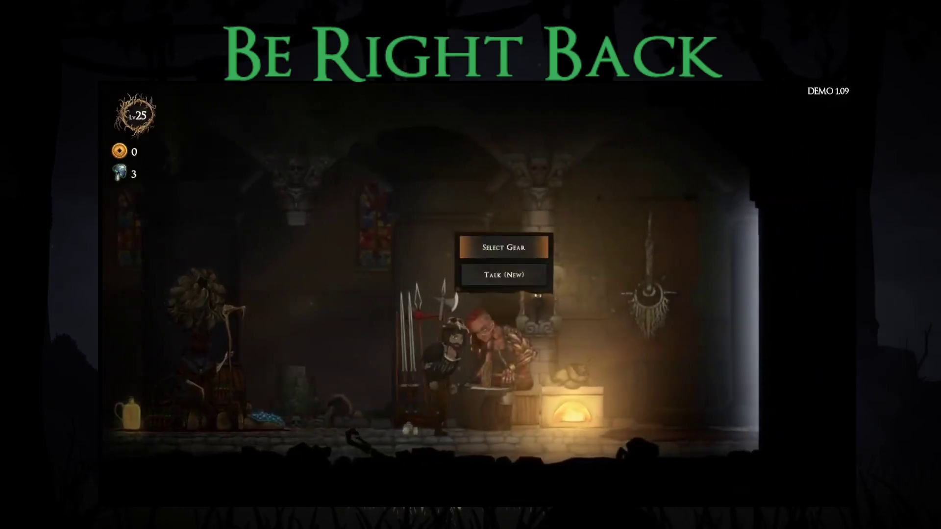
Start a difficulty 9 Story Mode run with the Wooden Wand and Small Stamina Boost
key(Return)
key(Escape)
key(Right)
key(Return)
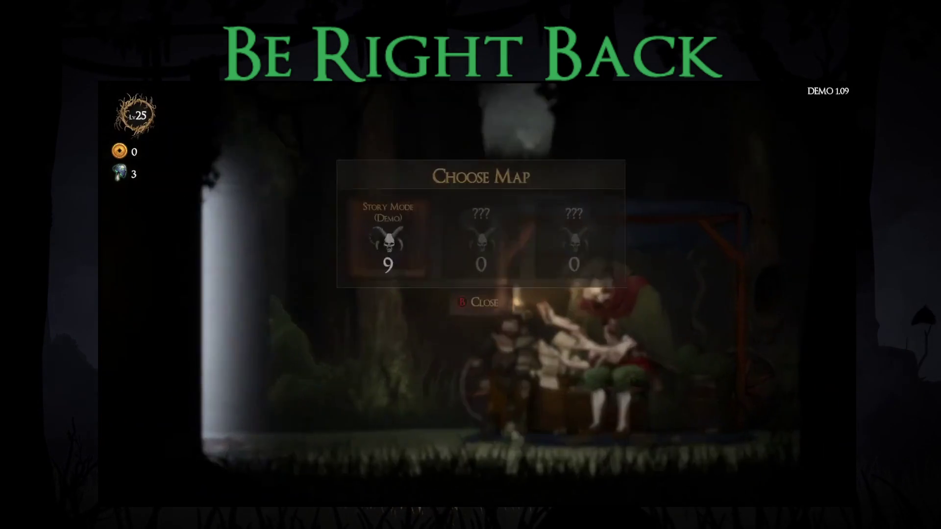
key(Return)
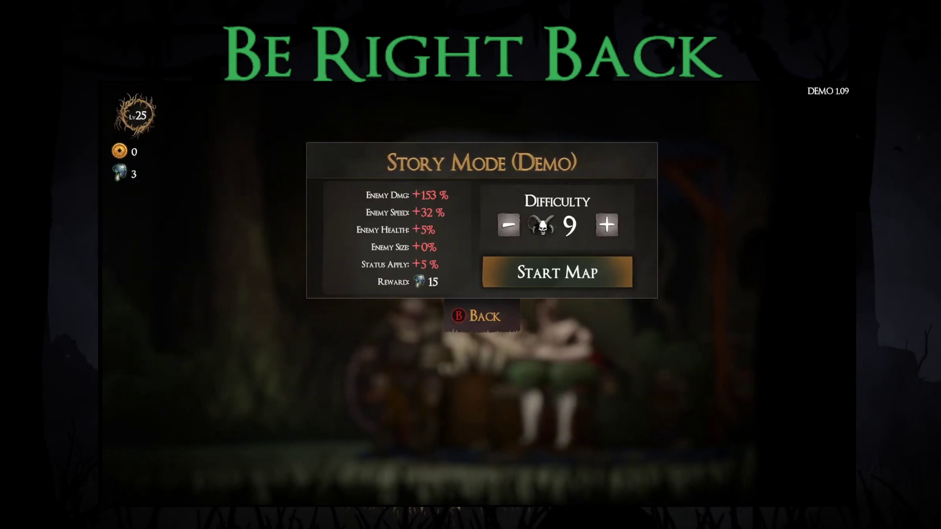
key(Return)
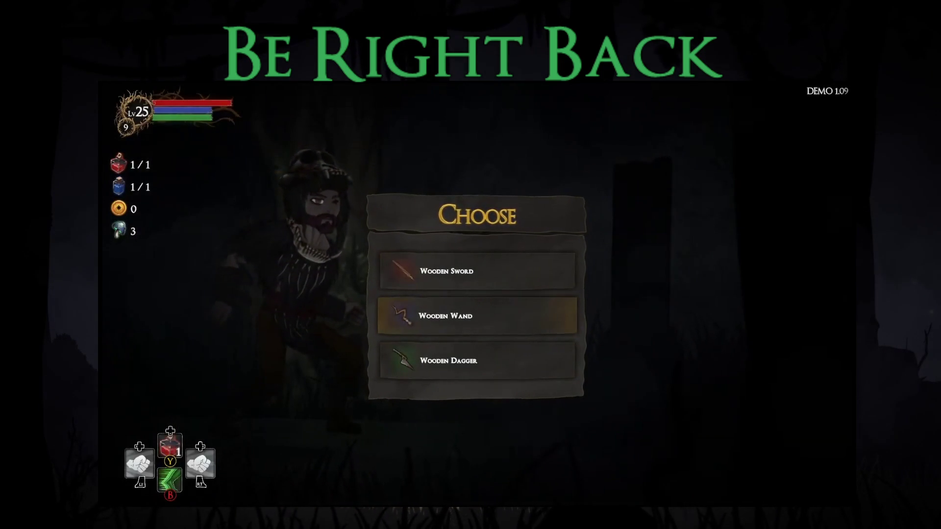
key(Return)
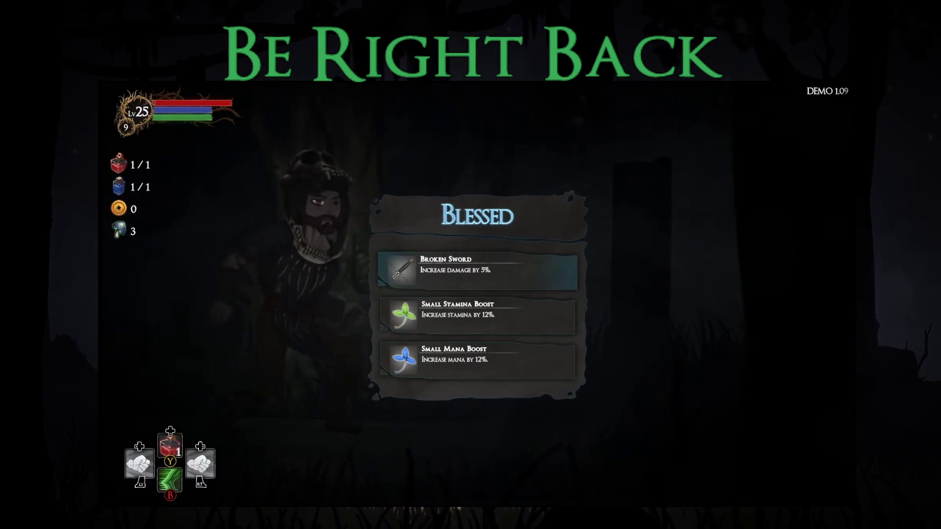
key(Return)
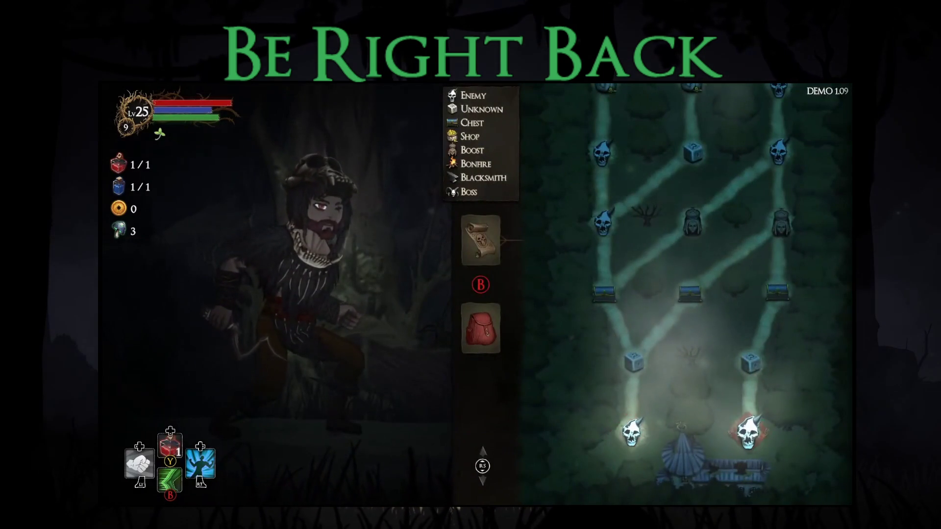
key(Return)
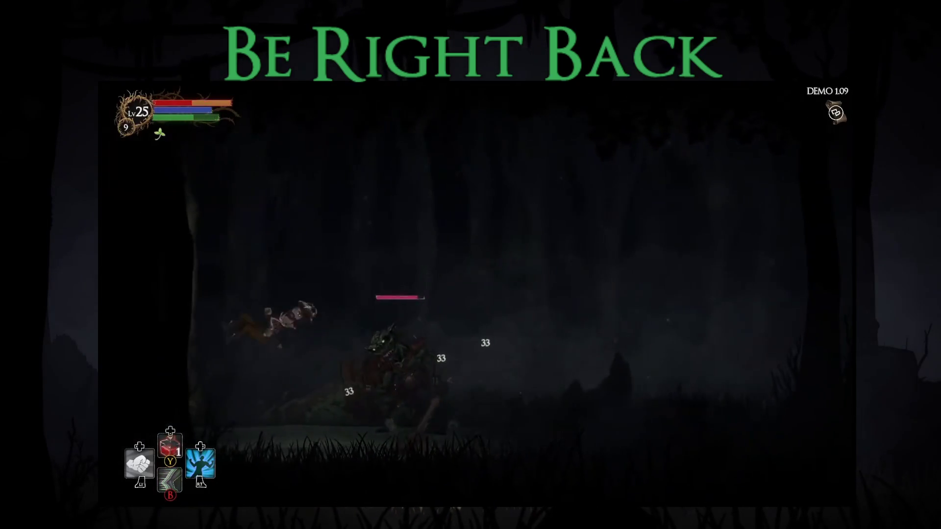
Dash and attack around the club-wielding forest brute until its loot window appears
key(b)
key(Right)
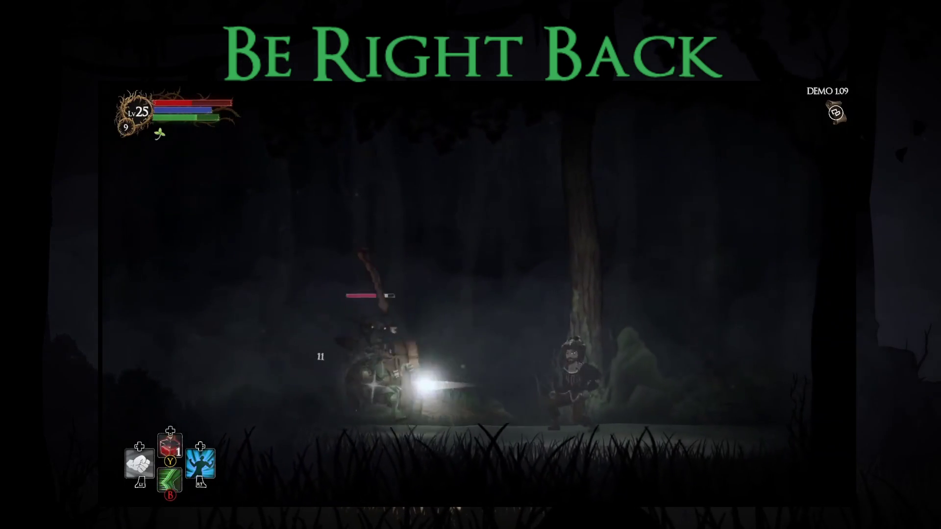
key(b)
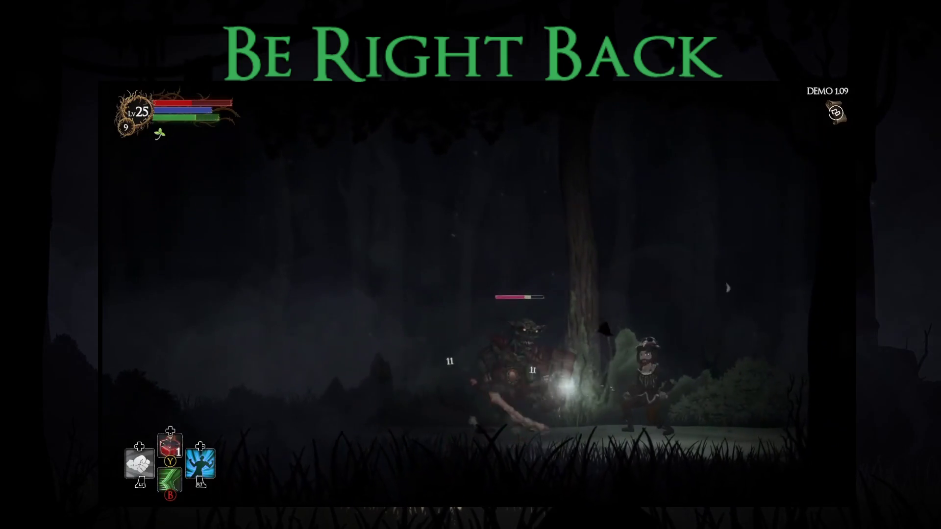
key(Left)
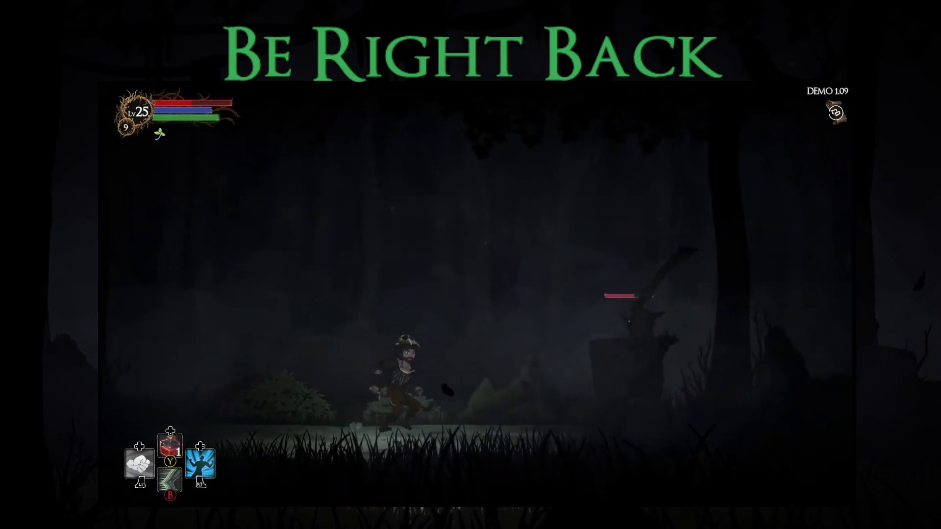
key(b)
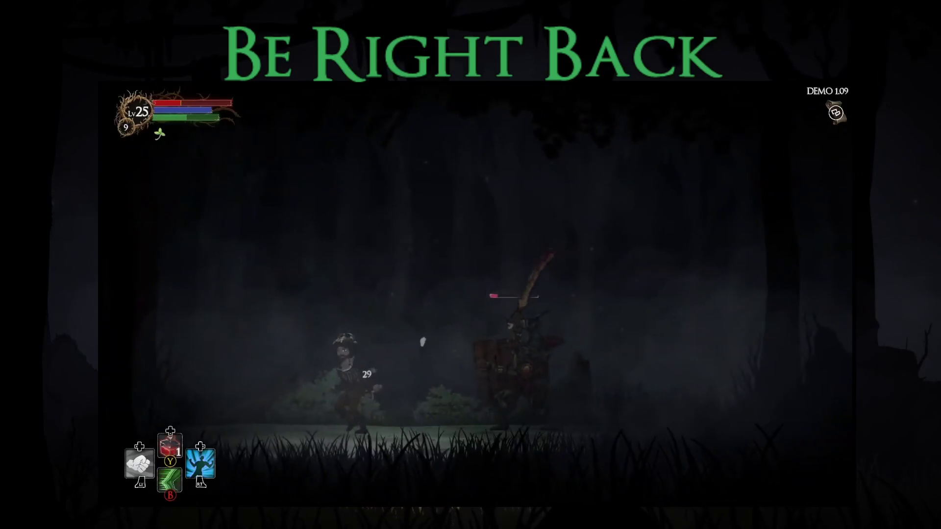
key(b)
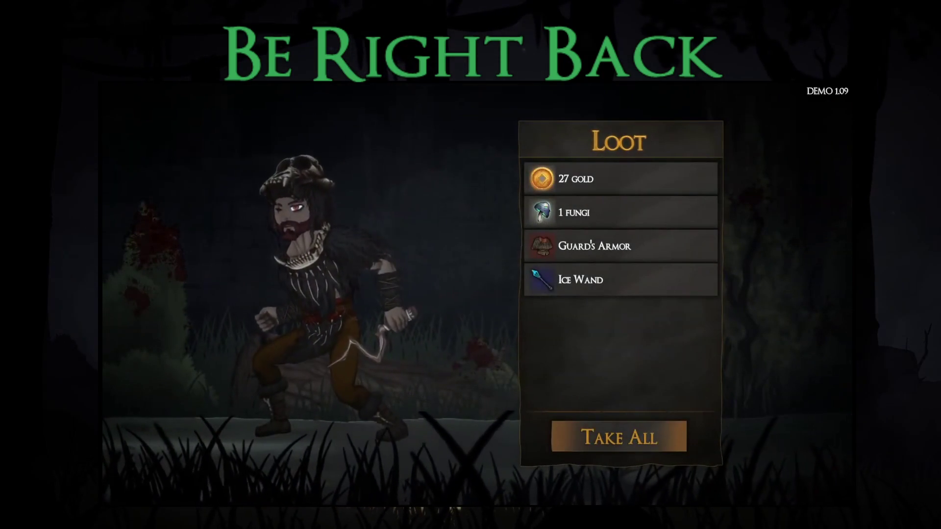
Take all the loot and equip the Ice Wand and the new body armour
key(Return)
key(Down)
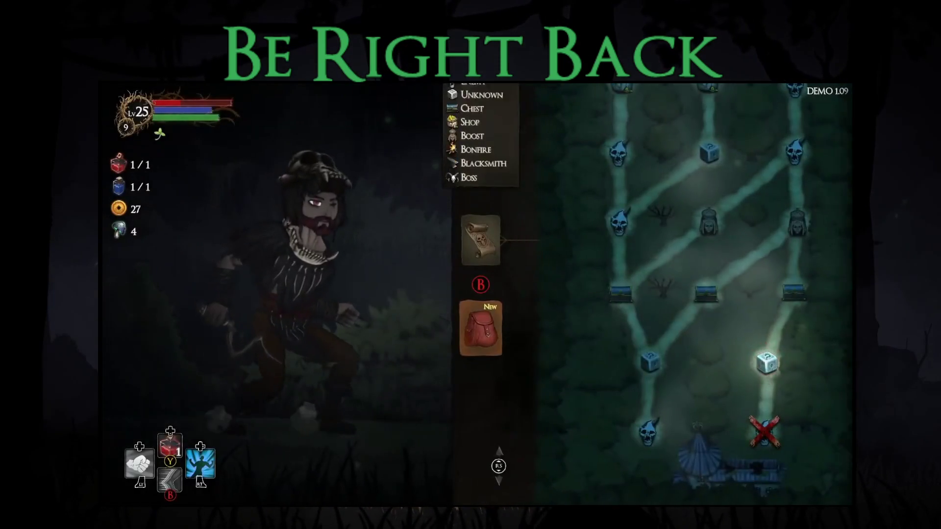
key(Return)
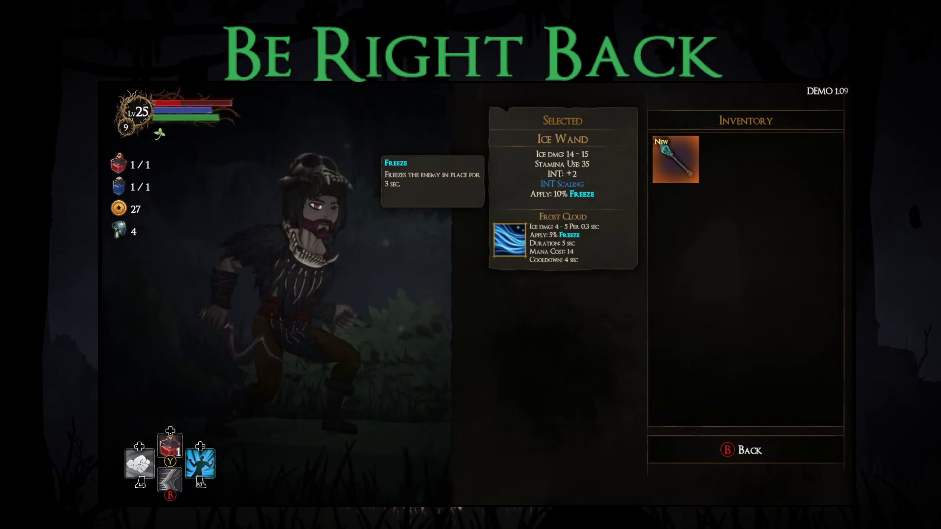
key(Return)
key(Right)
key(Return)
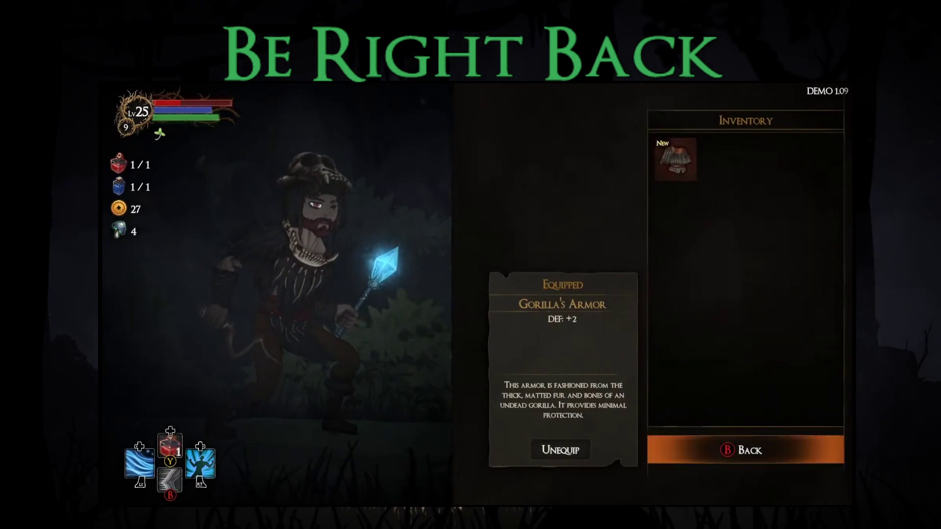
key(Return)
key(Escape)
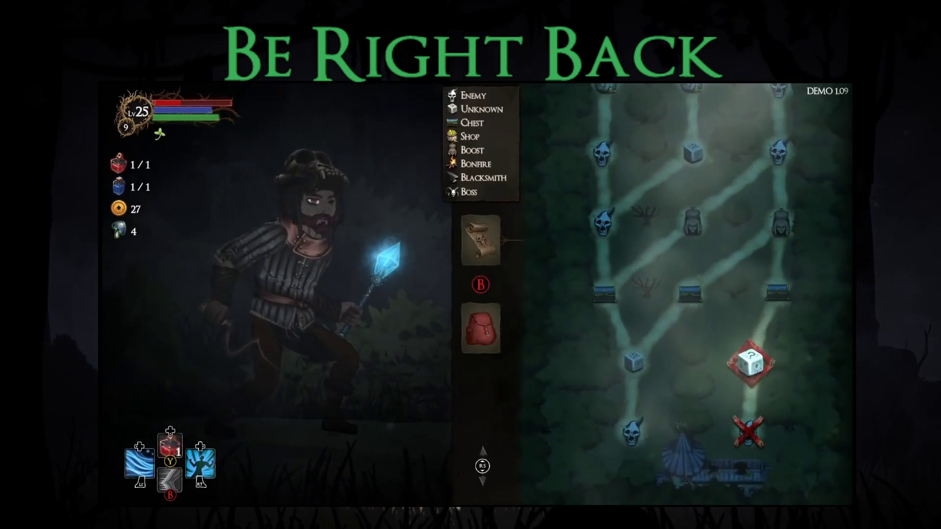
Move to the next area and choose INT in the stat dialogue
key(Return)
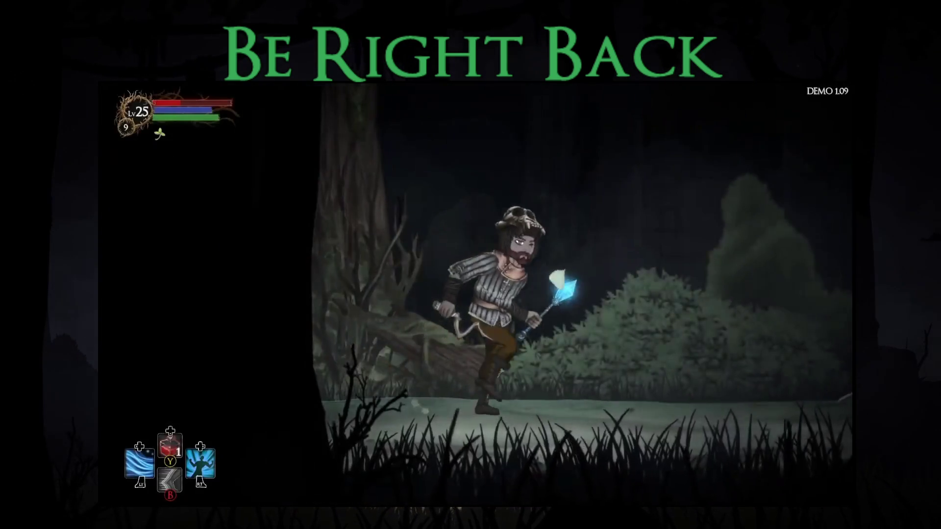
key(Return)
key(Down)
key(Down)
key(Return)
key(Return)
key(Return)
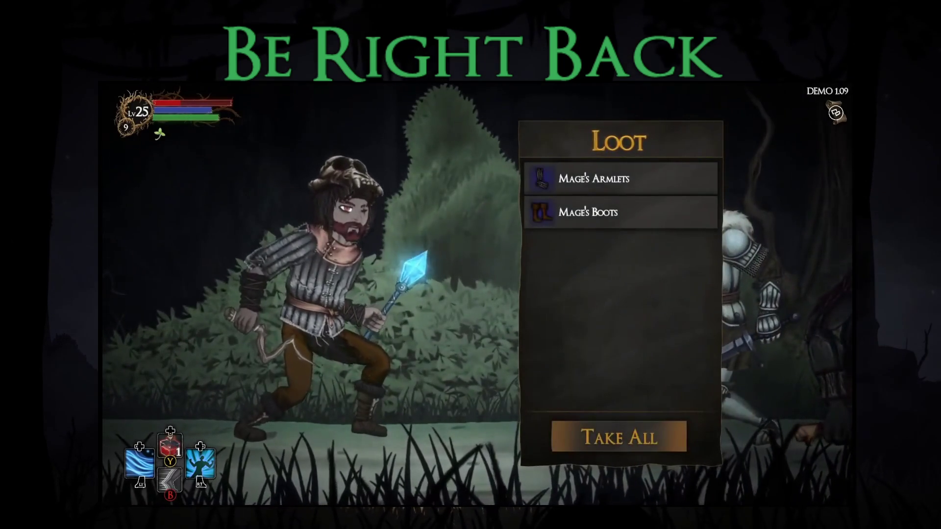
key(Return)
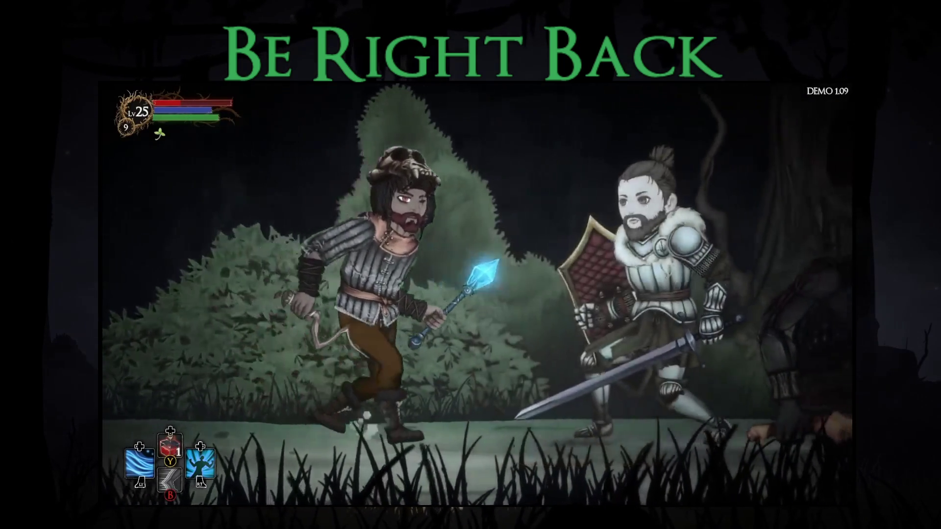
Equip the Mage's Armlets, raising INT to 13, and close the equipment menu
key(Escape)
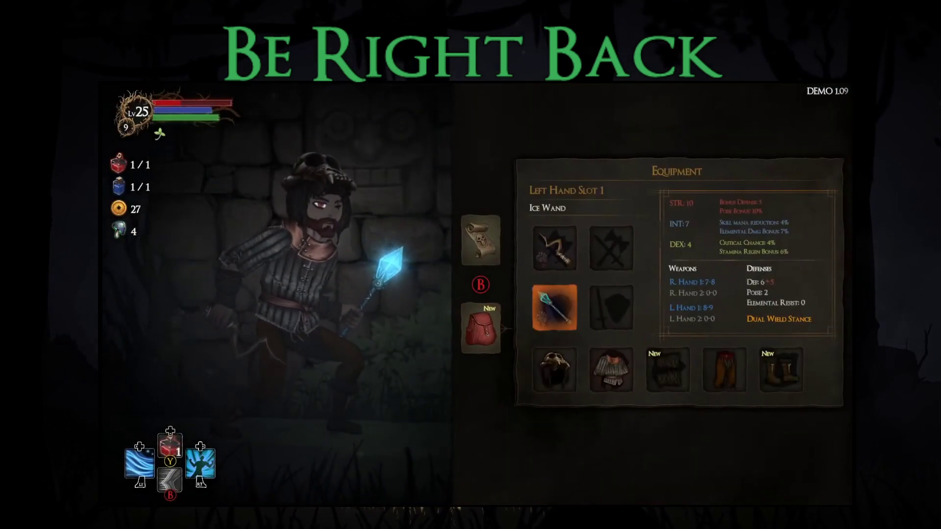
key(Right)
key(Return)
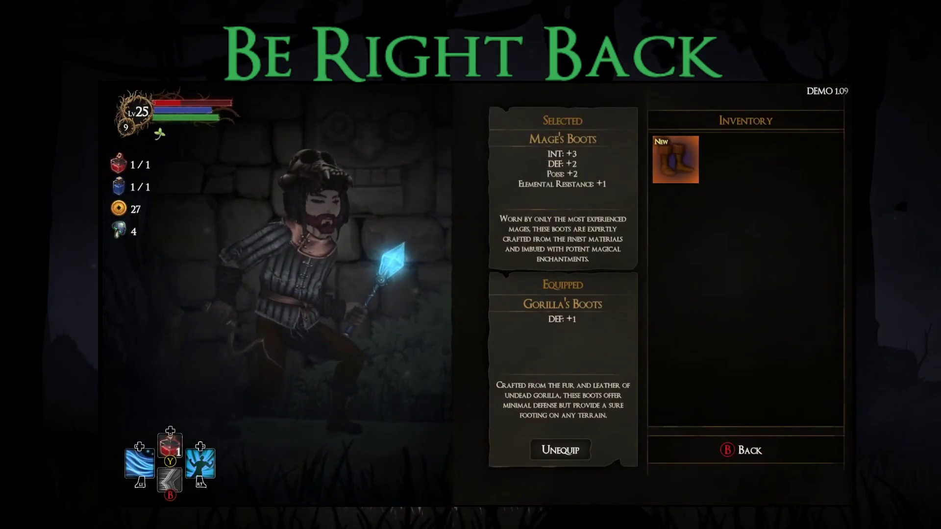
key(Escape)
key(Left)
key(Return)
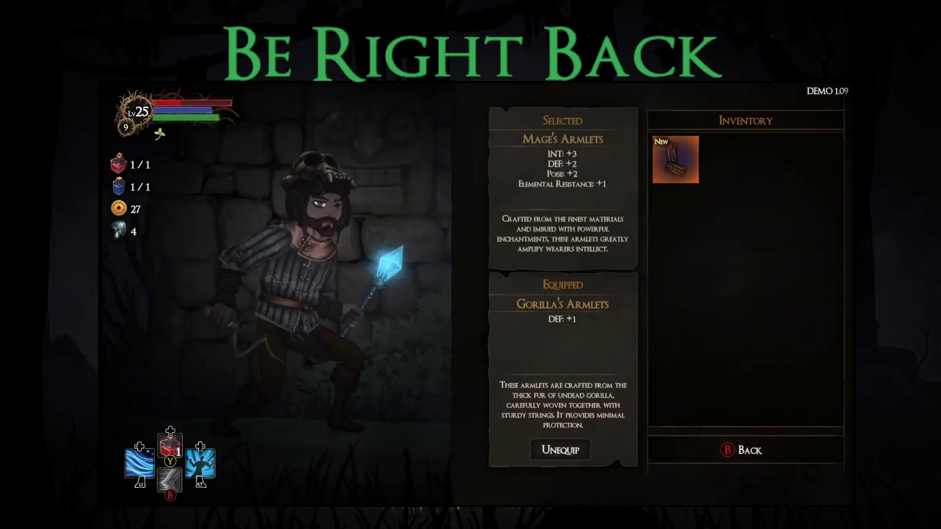
key(Return)
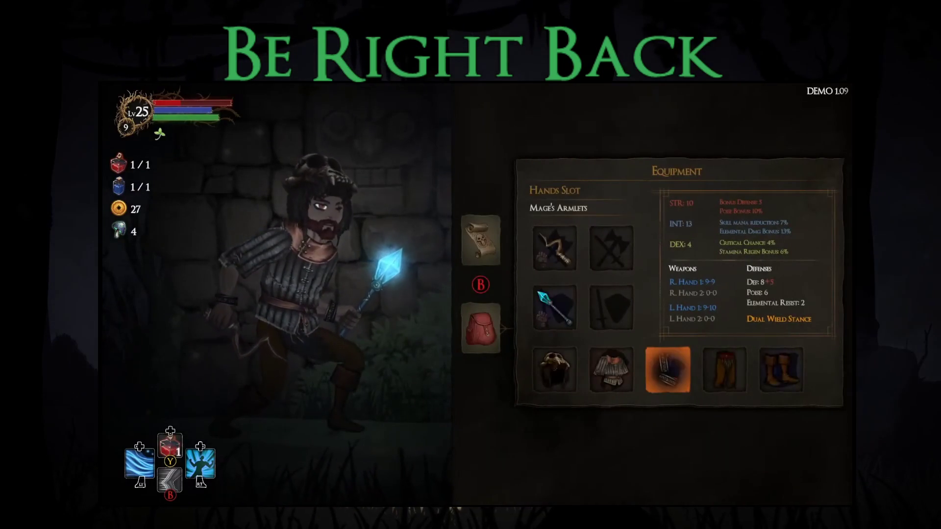
key(Return)
key(Return)
key(Return)
key(Return)
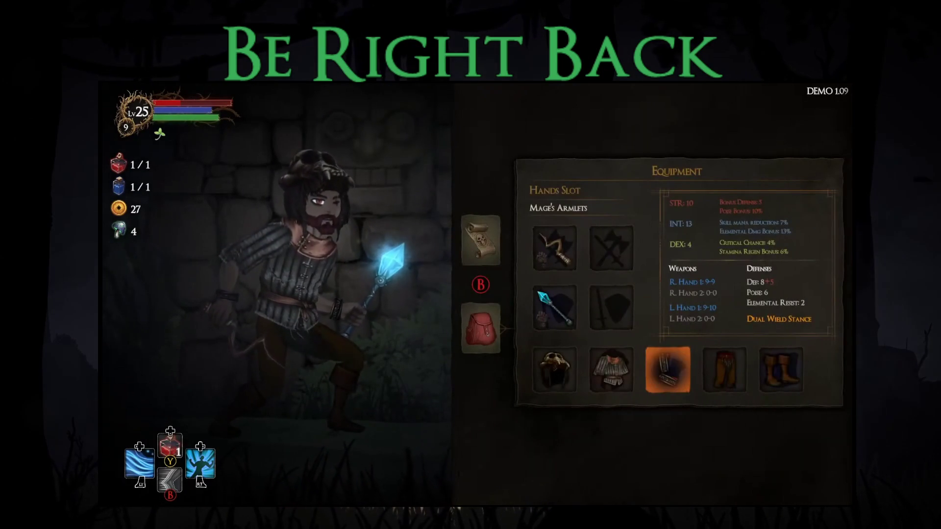
key(Escape)
key(Escape)
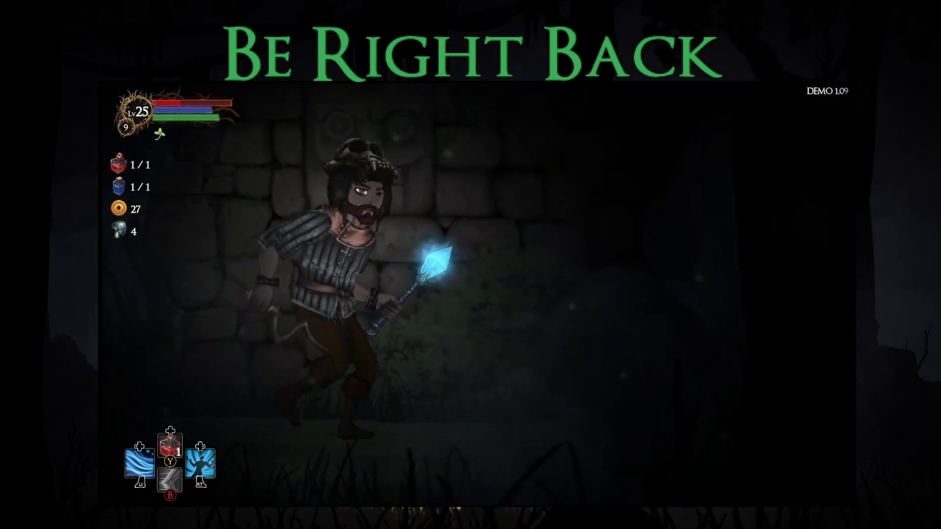
Open the forest chest and pick Arcane Heart over Fire Ring and Dark Pulse
key(Right)
key(Right)
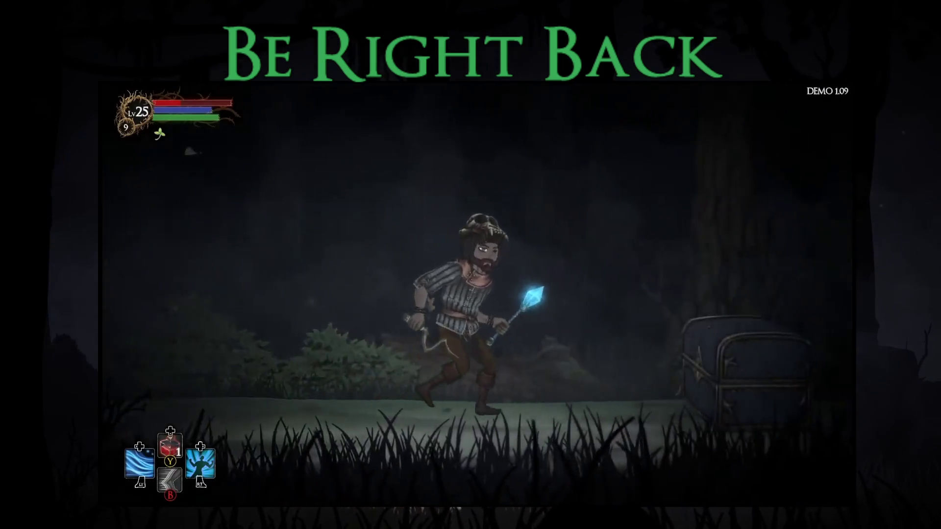
key(Down)
key(Down)
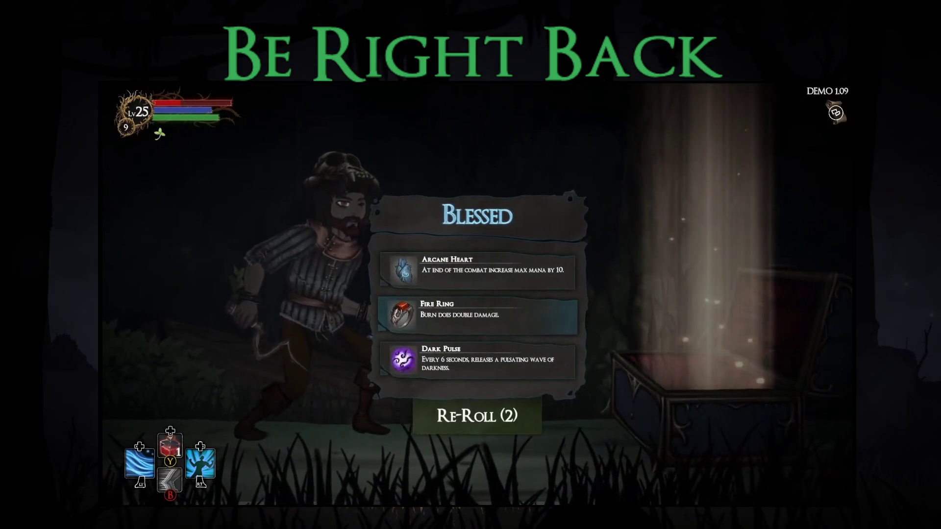
key(Down)
key(Down)
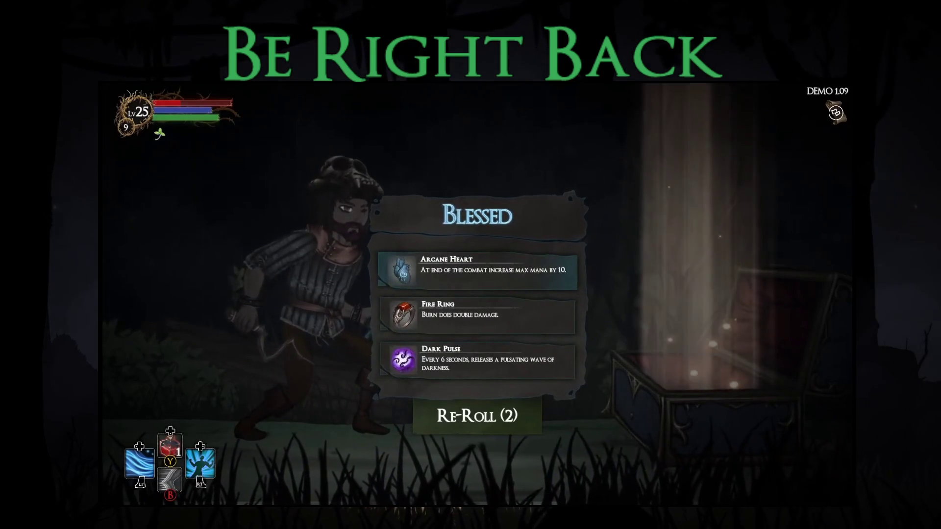
key(Return)
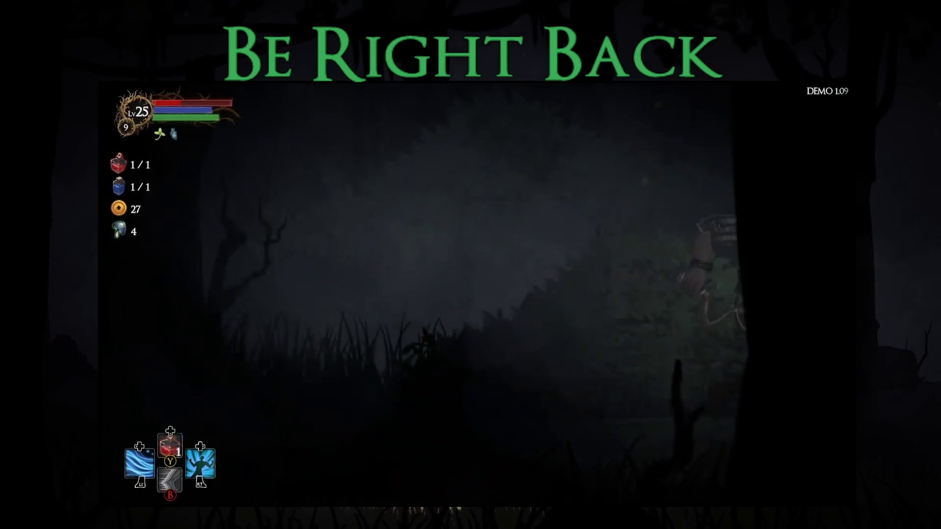
Pray at the statue to receive a blessing before the giant spider fight
key(Return)
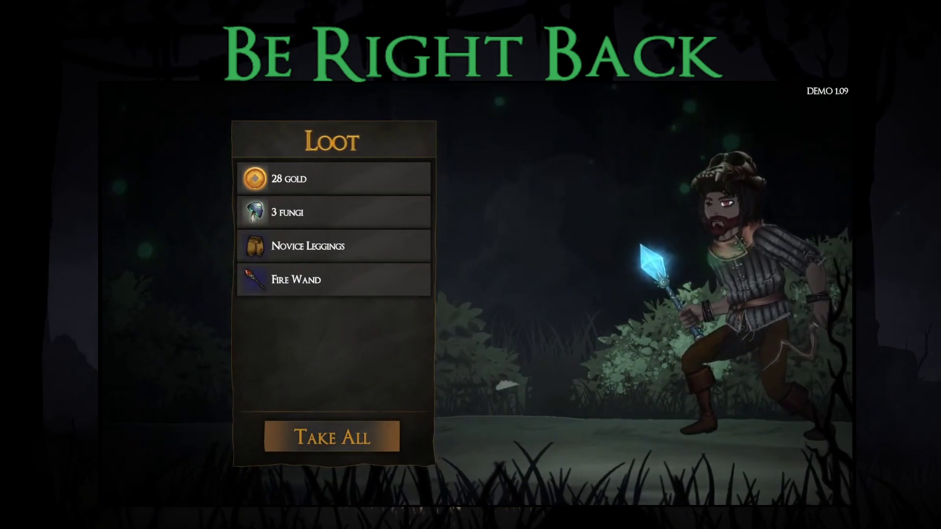
Take all the spider loot and equip the Fire Wand and Novice Leggings
key(space)
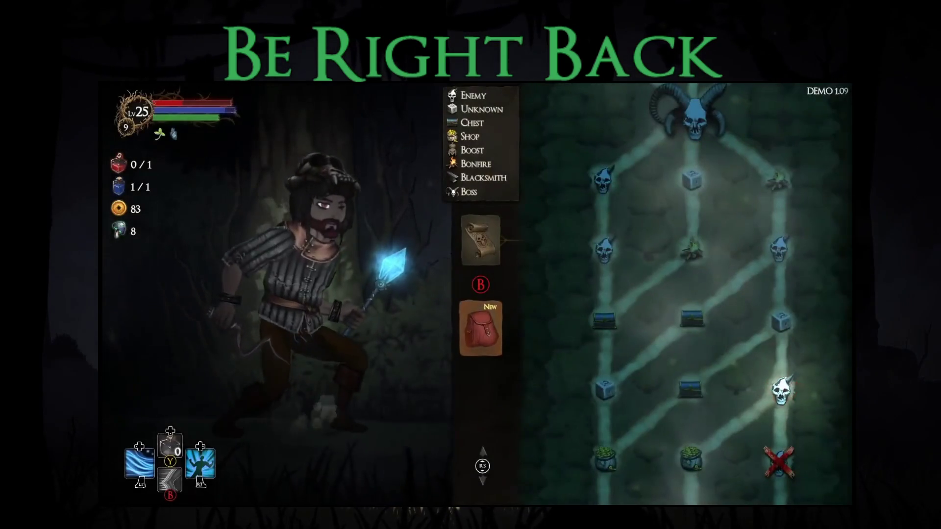
key(Tab)
key(Right)
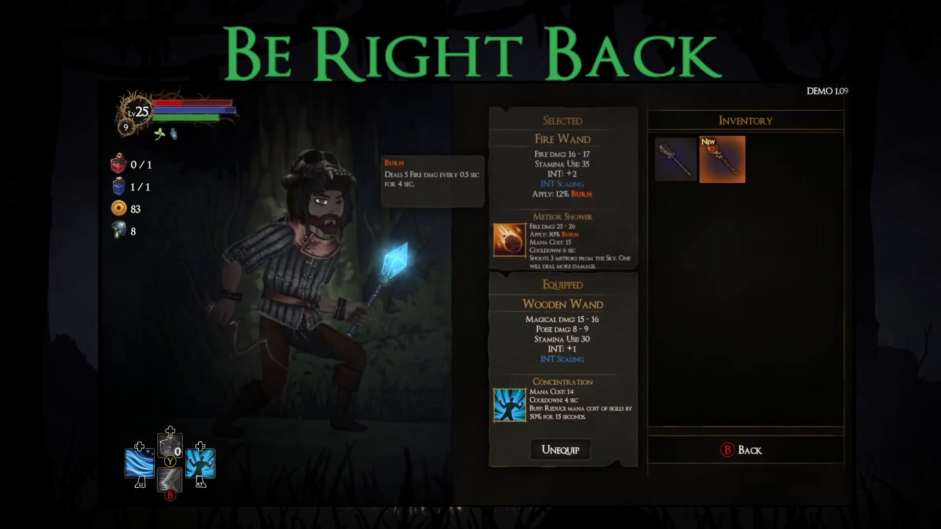
key(Return)
key(Right)
key(Right)
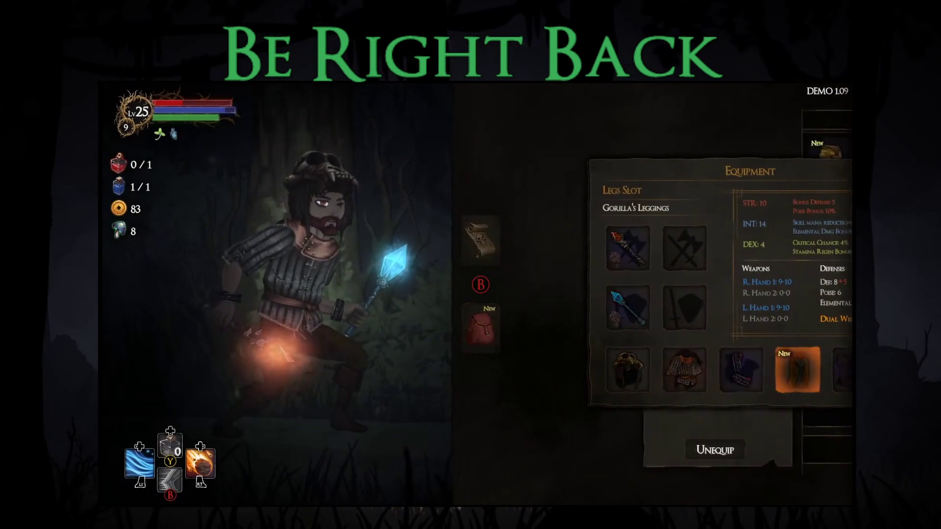
key(Return)
key(Return)
key(Escape)
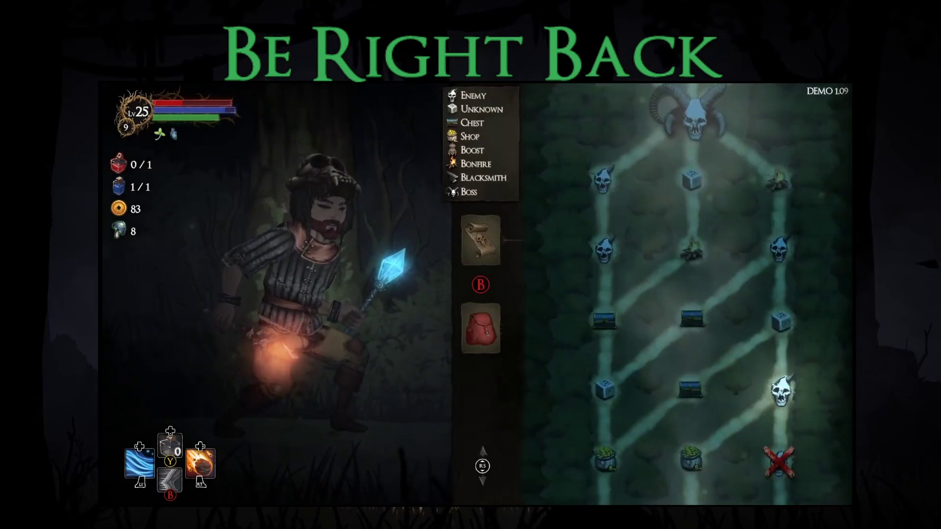
key(Escape)
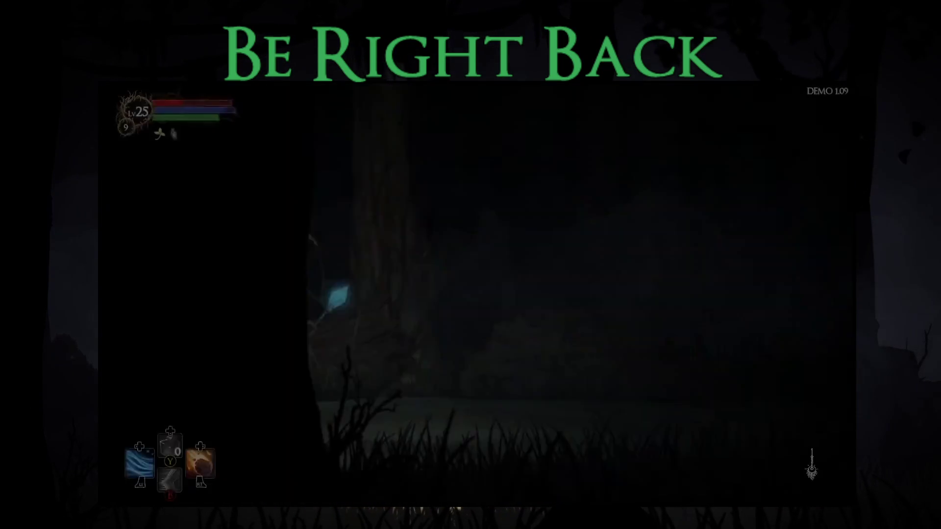
Defeat the purple caster using fireballs, Meteor Shower and blue bolts
key(Right)
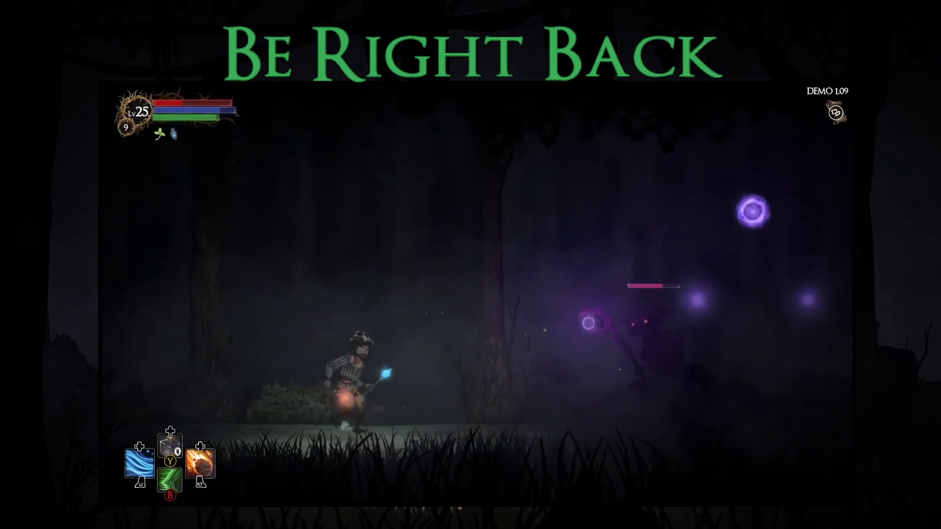
key(Left)
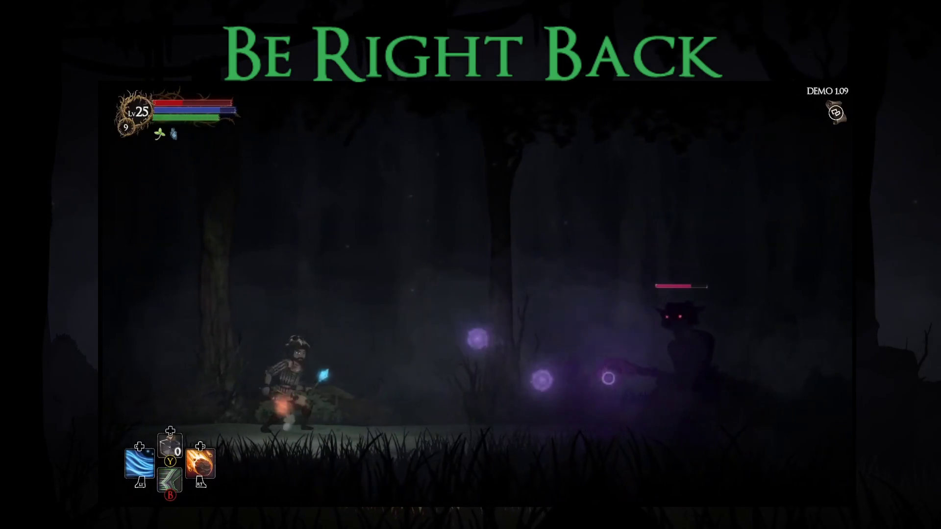
key(Right)
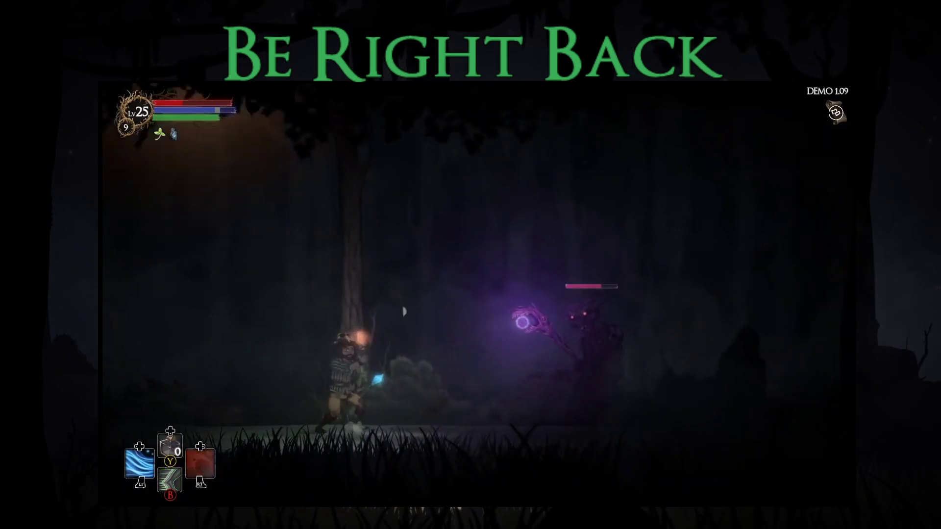
key(space)
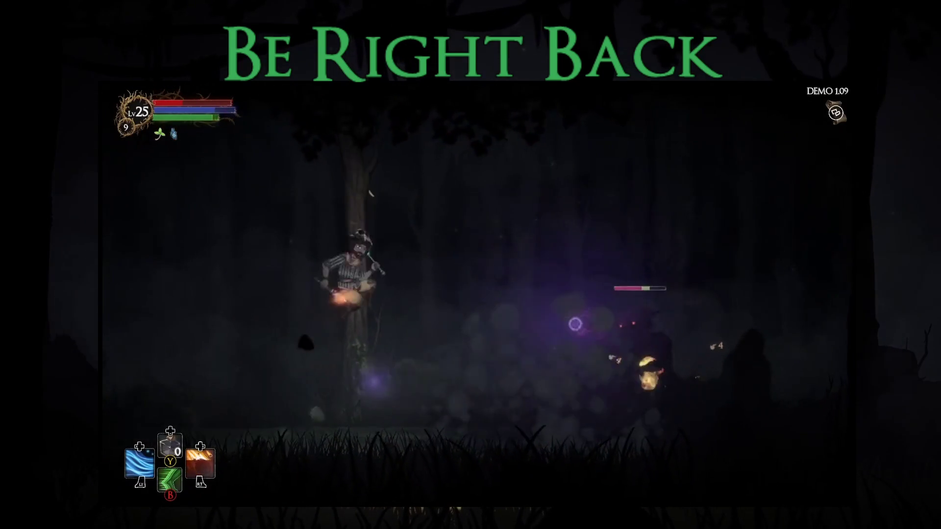
key(Left)
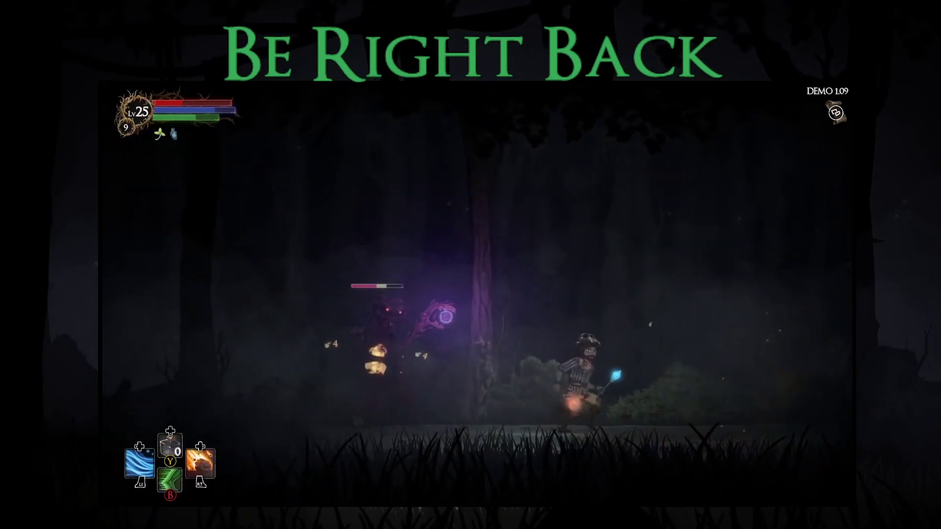
key(Right)
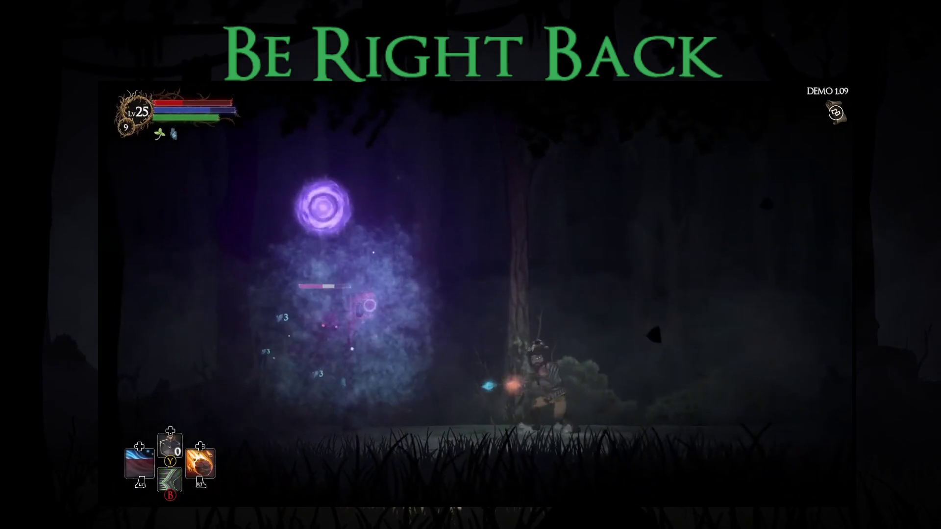
key(Right)
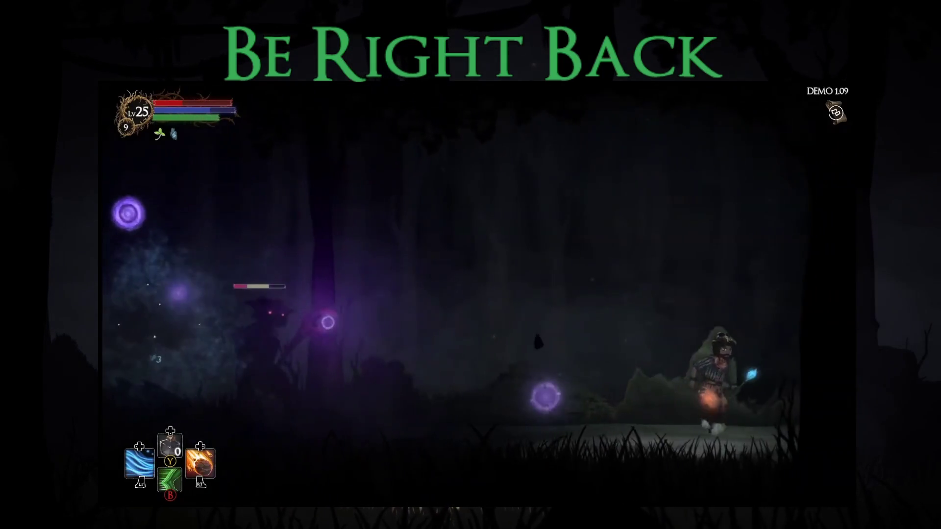
key(Left)
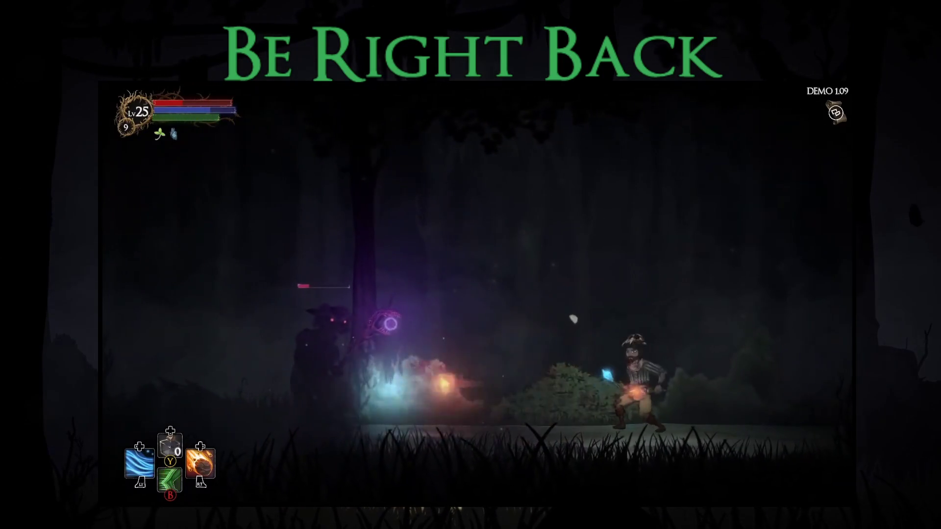
key(Left)
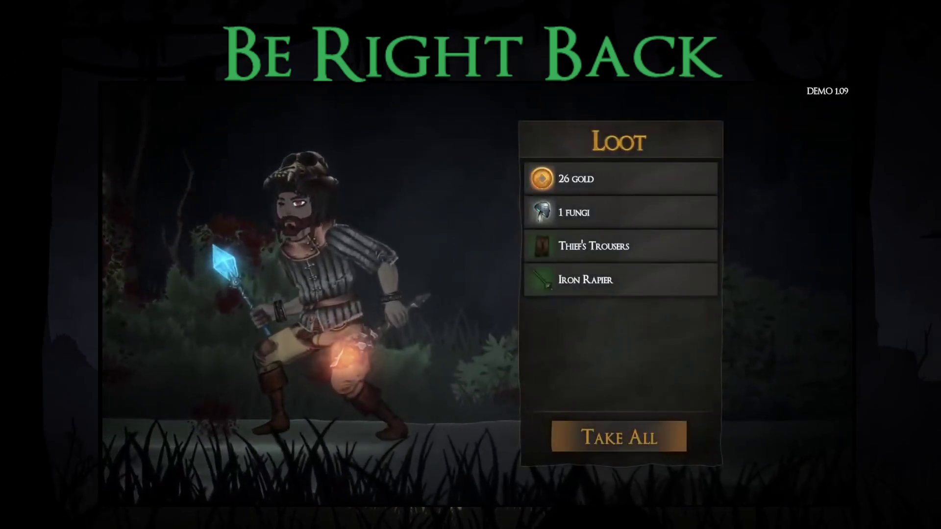
Take the loot, visit the ? node, choose Additional Potion, and collect the next fight's loot
key(Return)
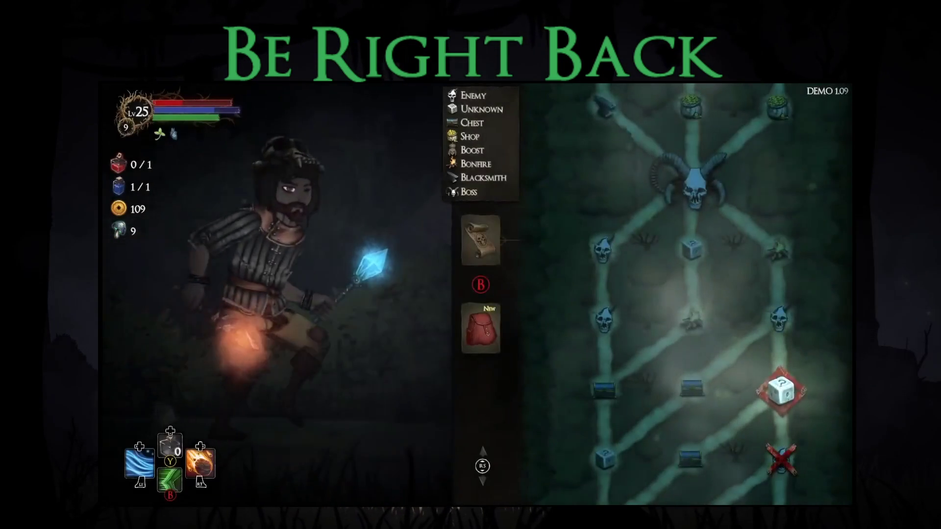
key(Return)
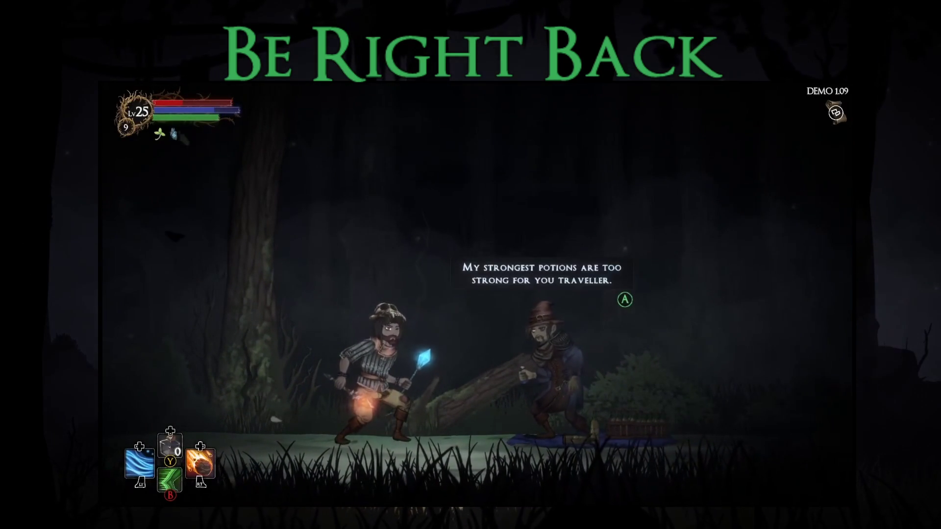
key(Return)
key(Down)
key(Down)
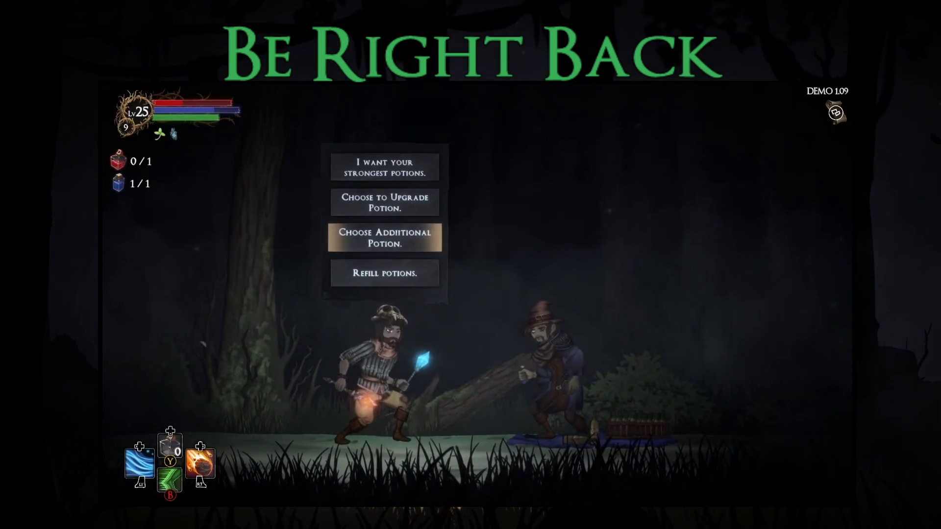
key(Up)
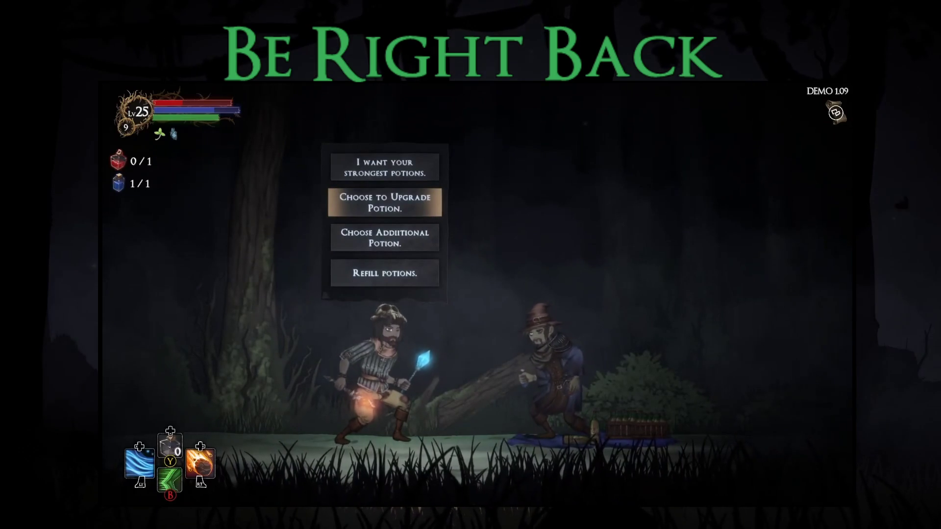
key(Down)
key(Return)
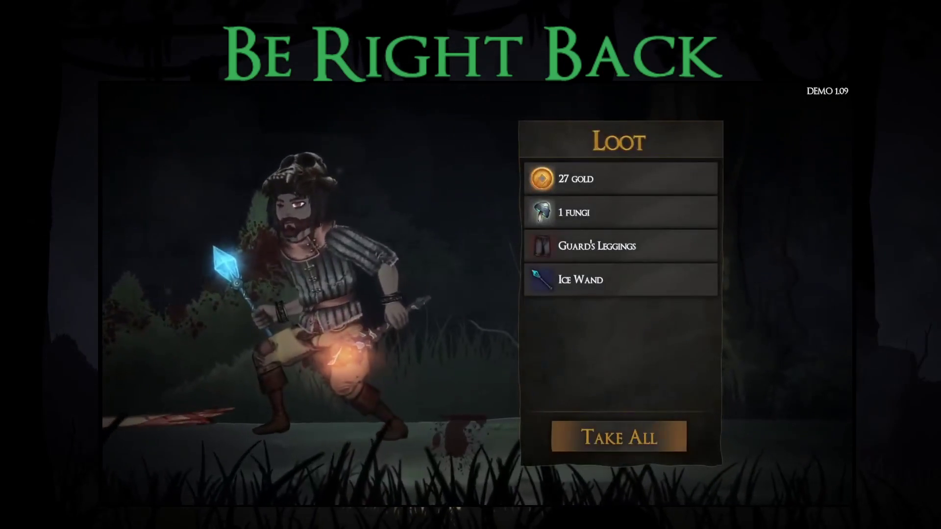
key(Return)
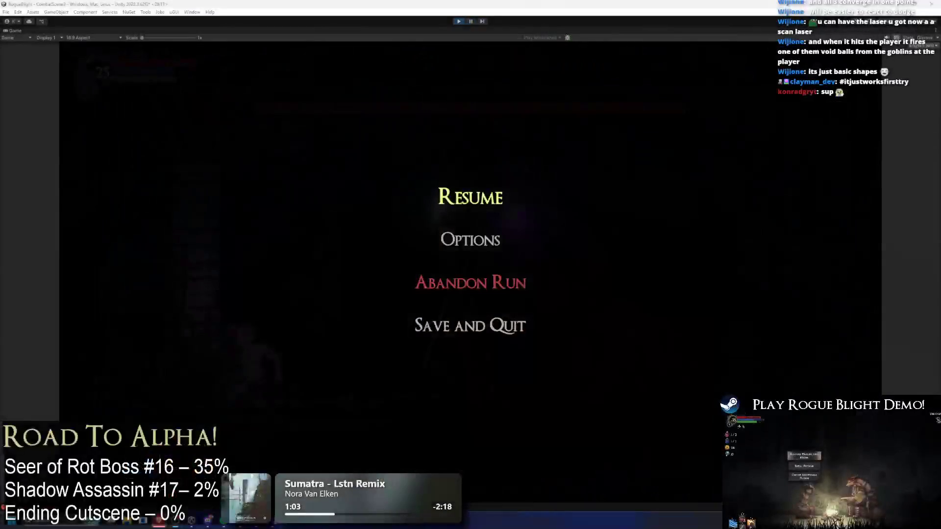
Resume the boss fight and run left past the pillar dodging the Seer of Rot's laser
key(Escape)
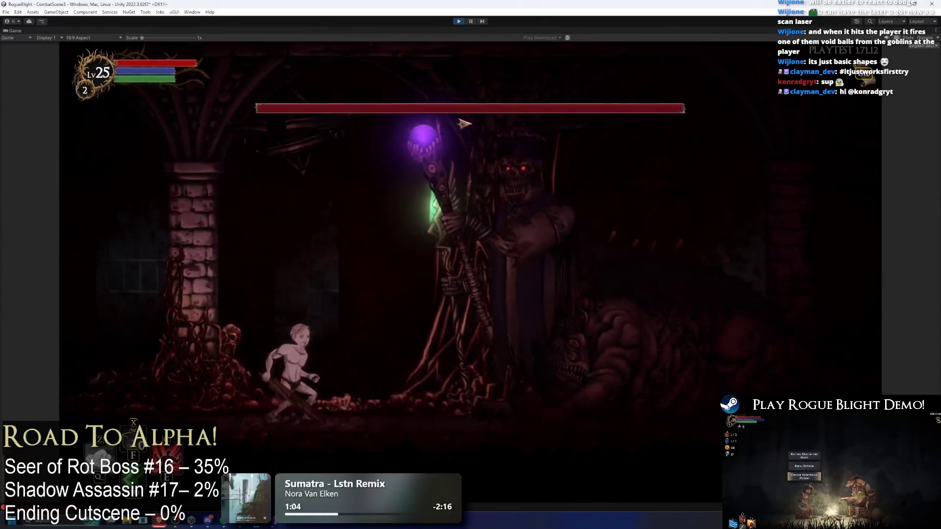
key(Left)
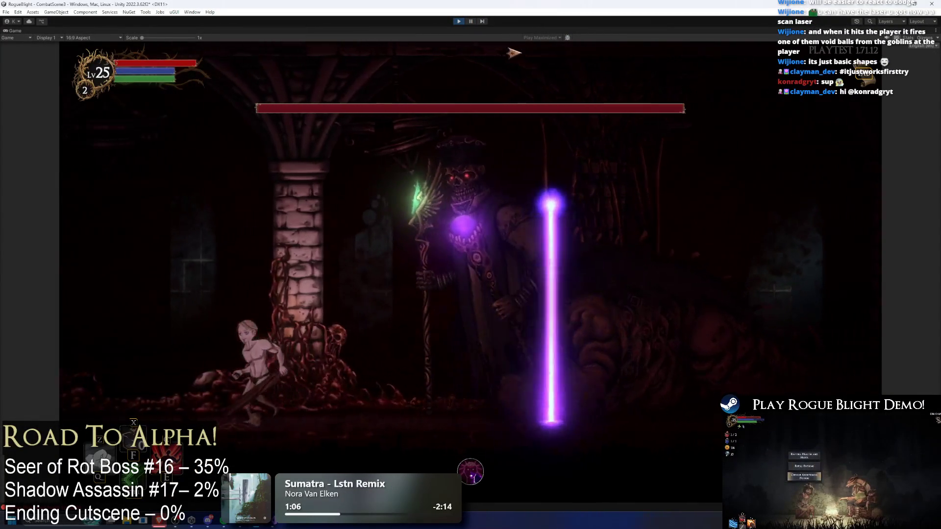
key(Left)
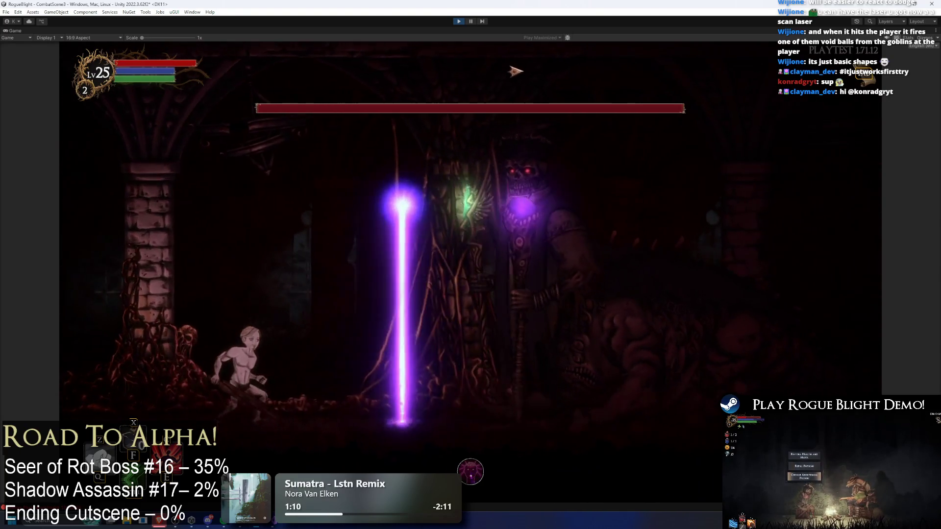
key(Left)
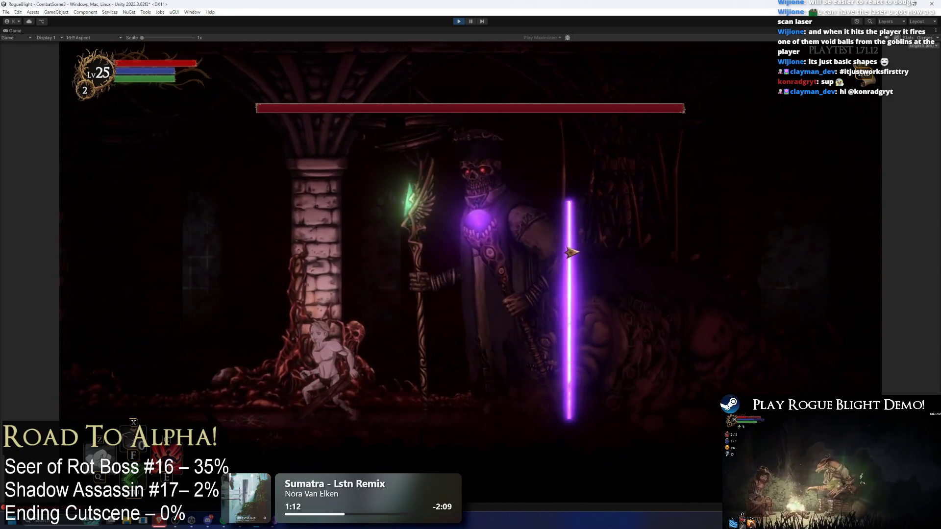
key(Left)
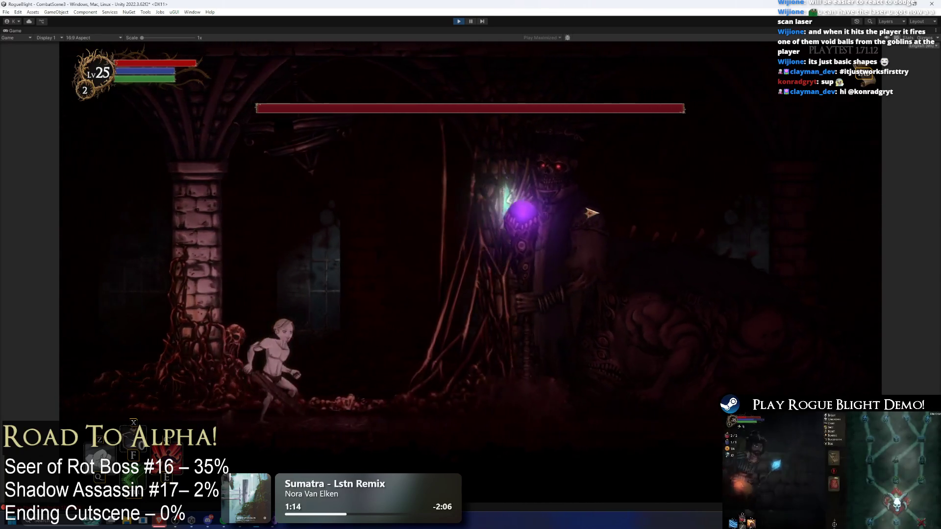
key(Left)
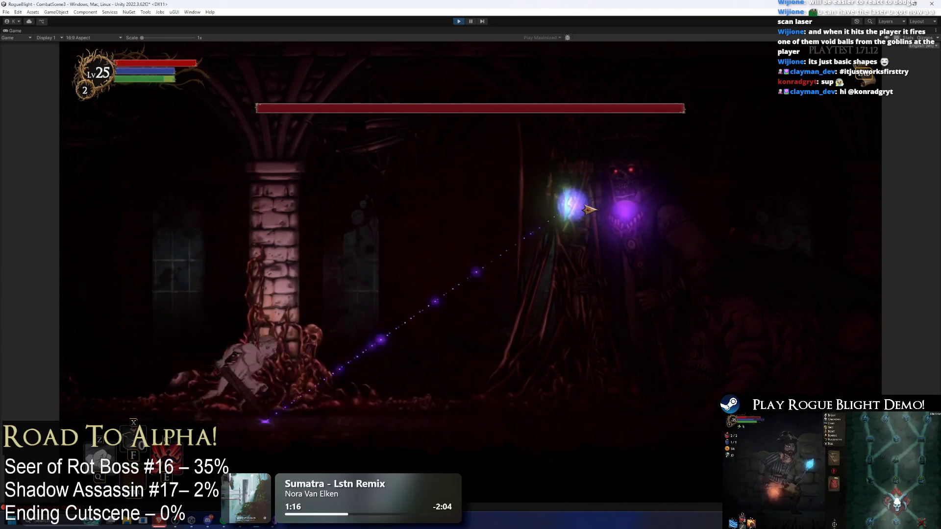
Close in to attack the boss, then retreat from its purple orbs and laser beams
key(Right)
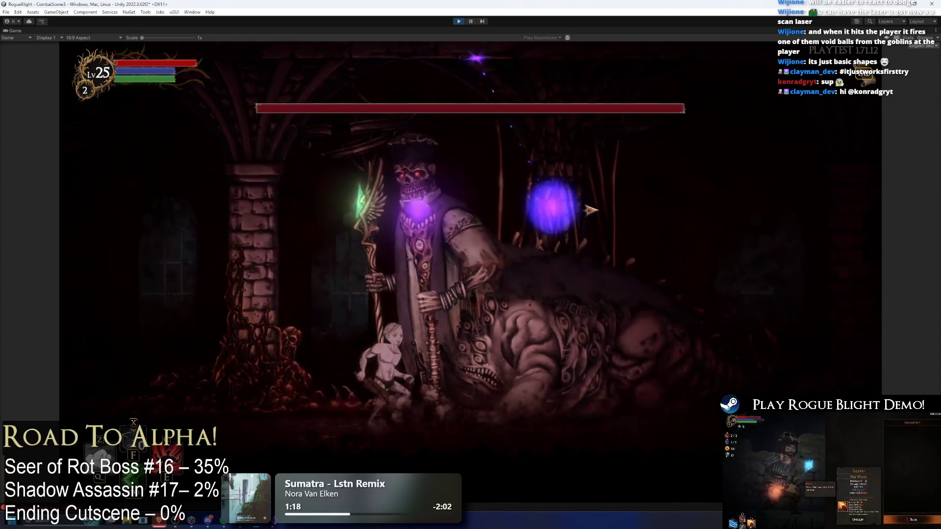
key(Right)
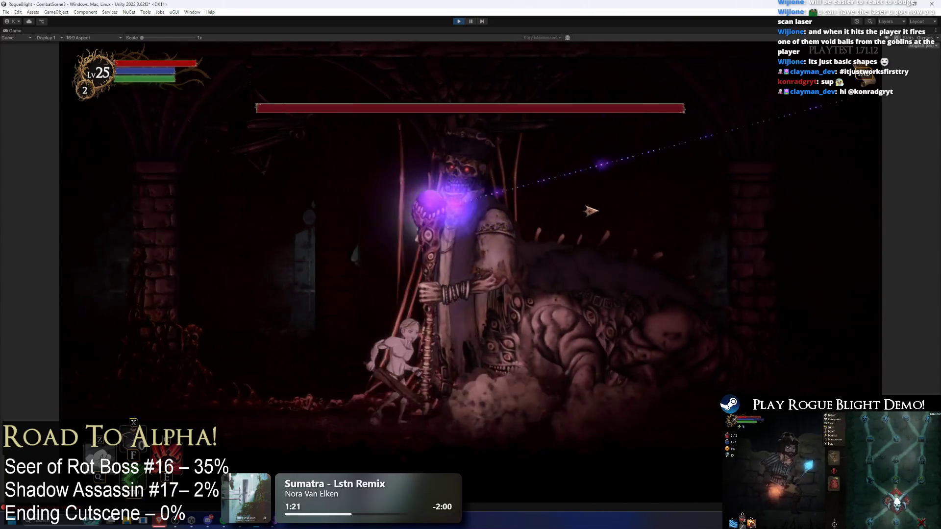
key(Right)
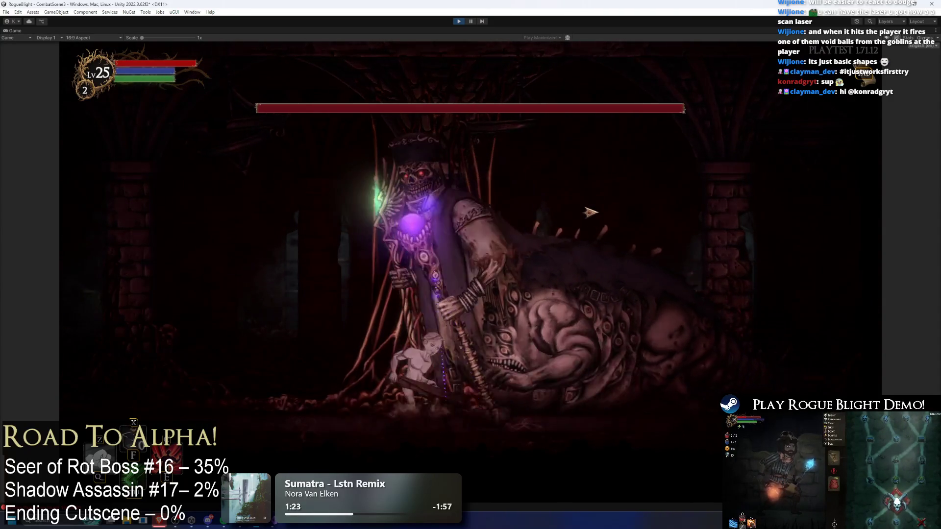
key(Left)
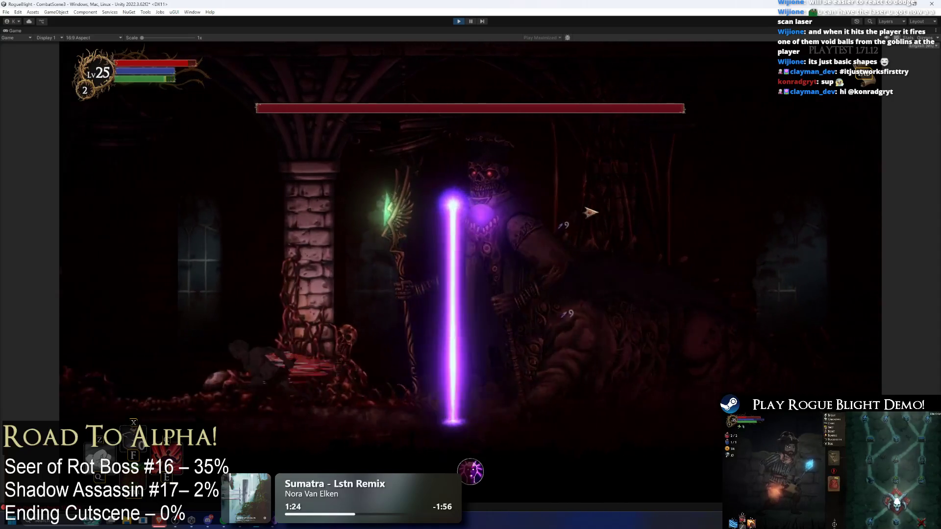
key(Left)
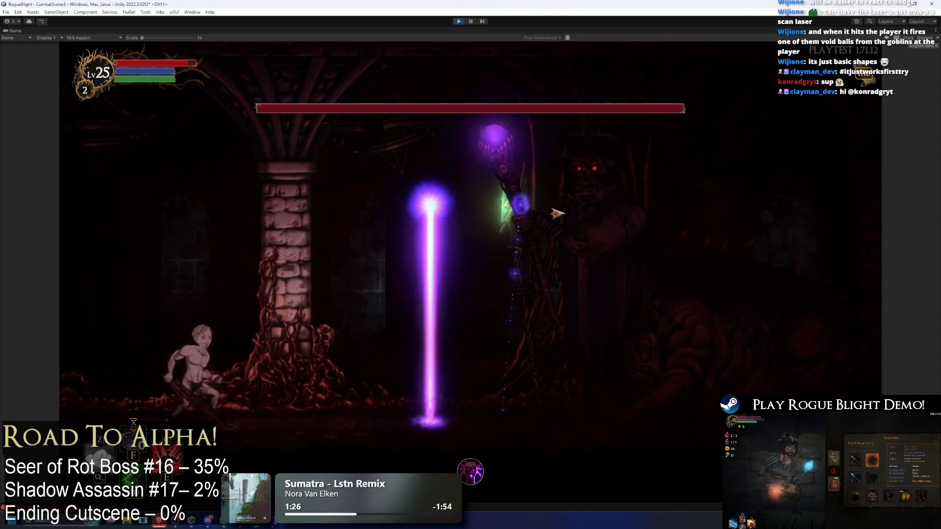
key(Right)
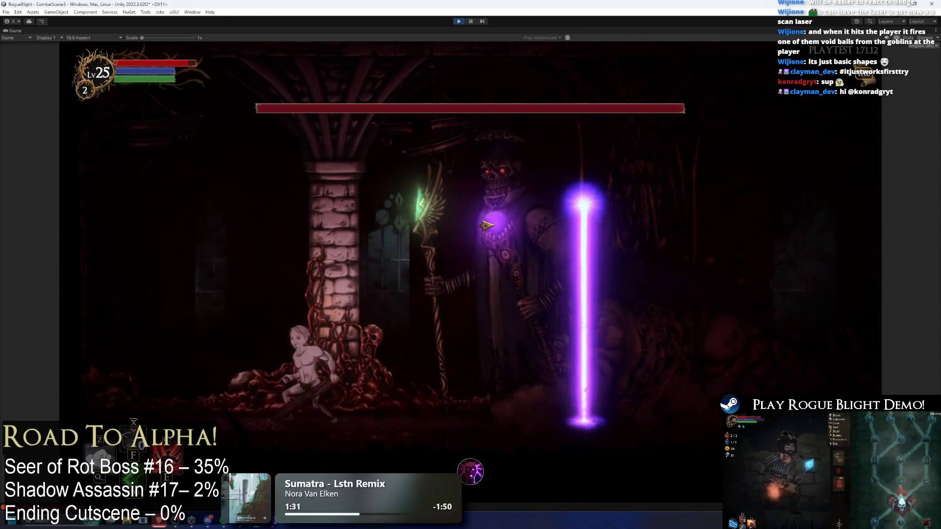
key(Right)
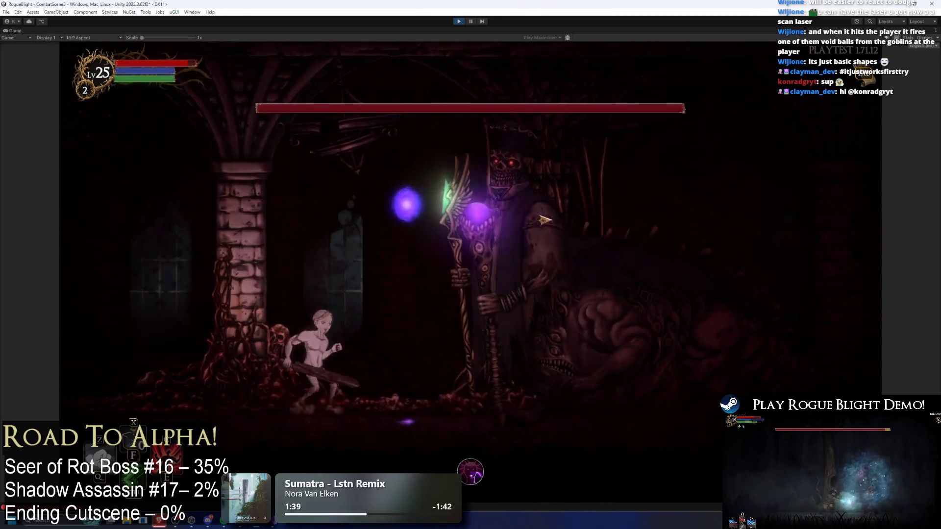
key(Left)
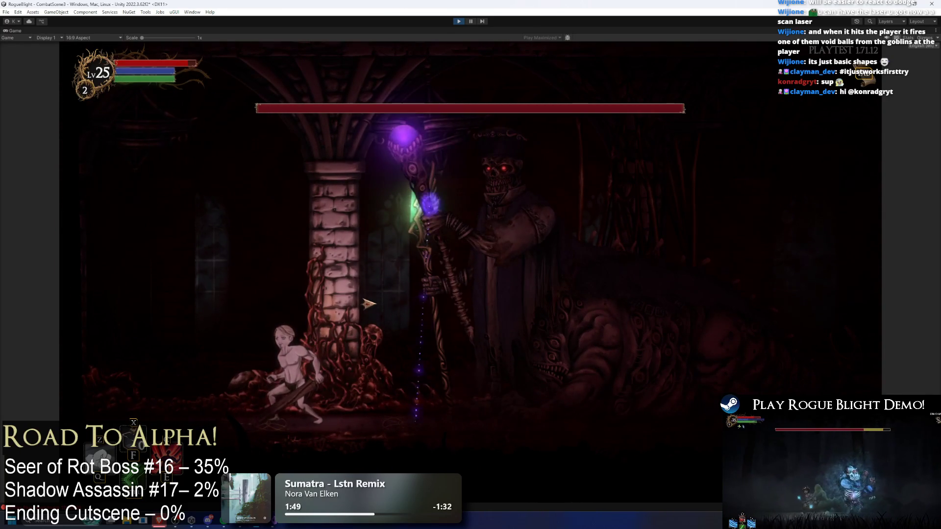
key(Right)
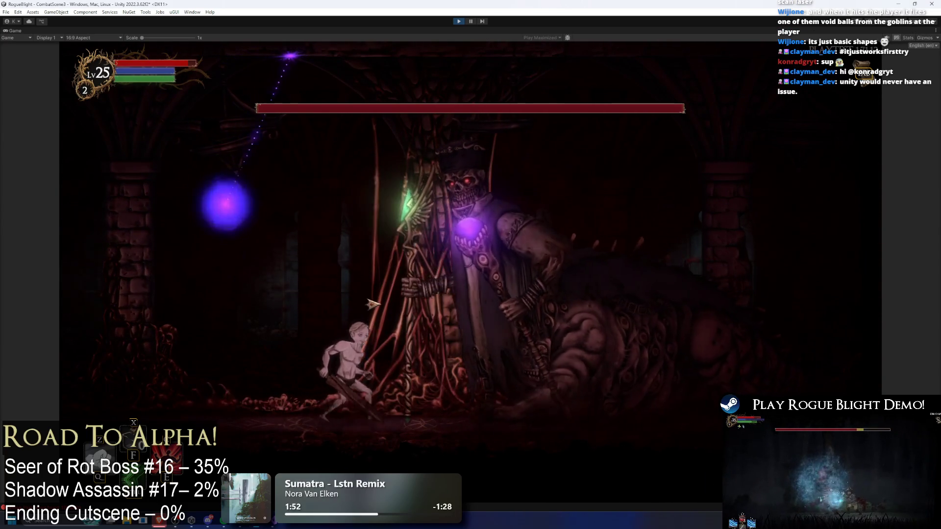
key(Left)
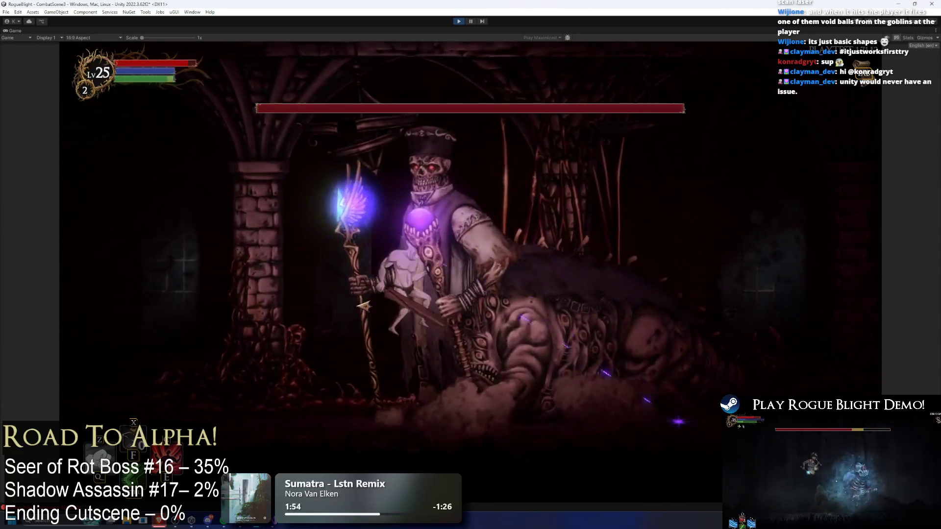
key(Left)
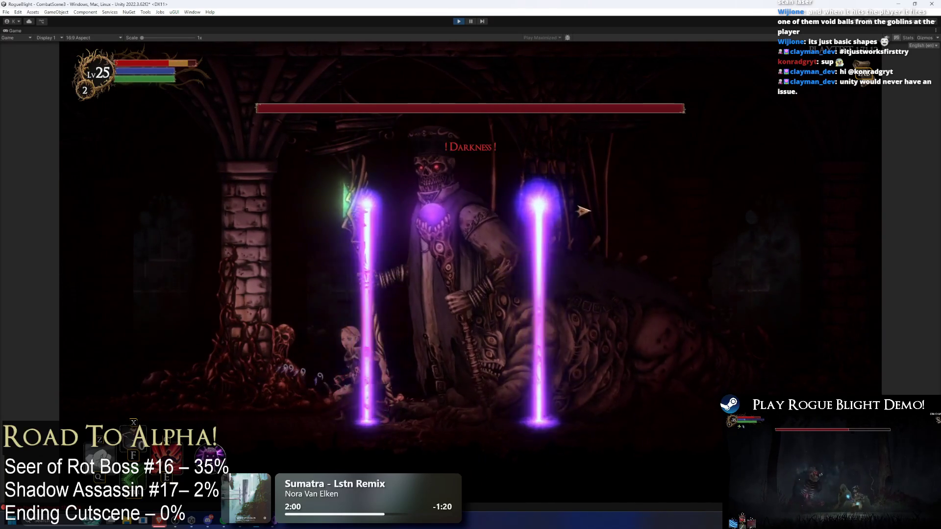
key(Left)
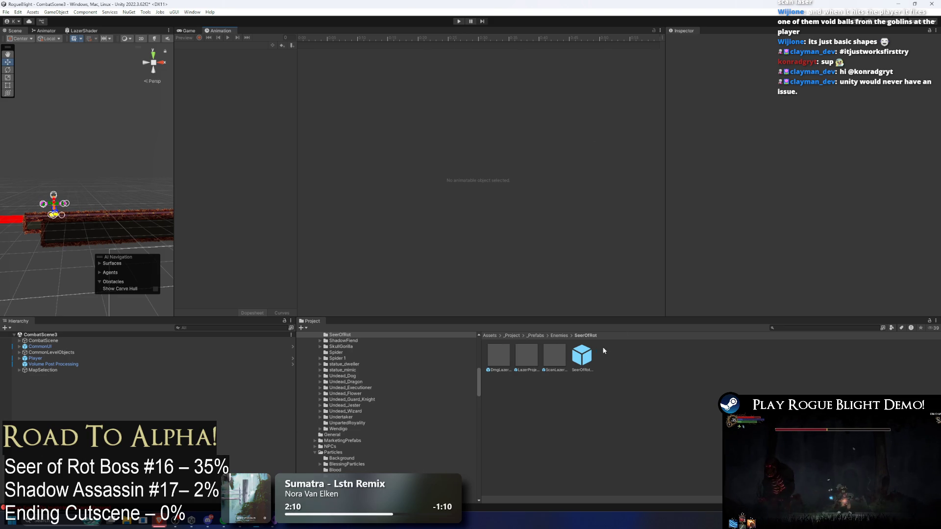
Open the SeerOfRot prefab and expand Projectile Controller to inspect Dmg Lazer 1
double_click(584, 351)
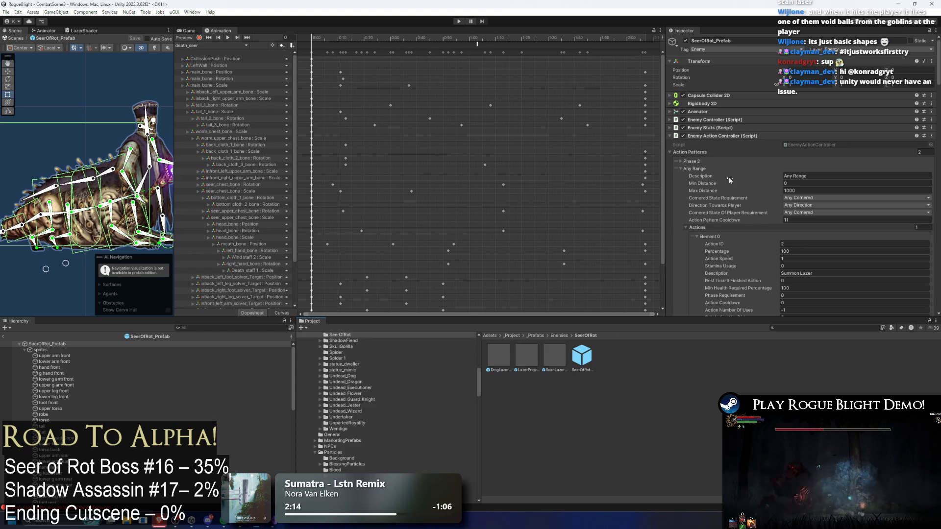
click(716, 167)
click(740, 203)
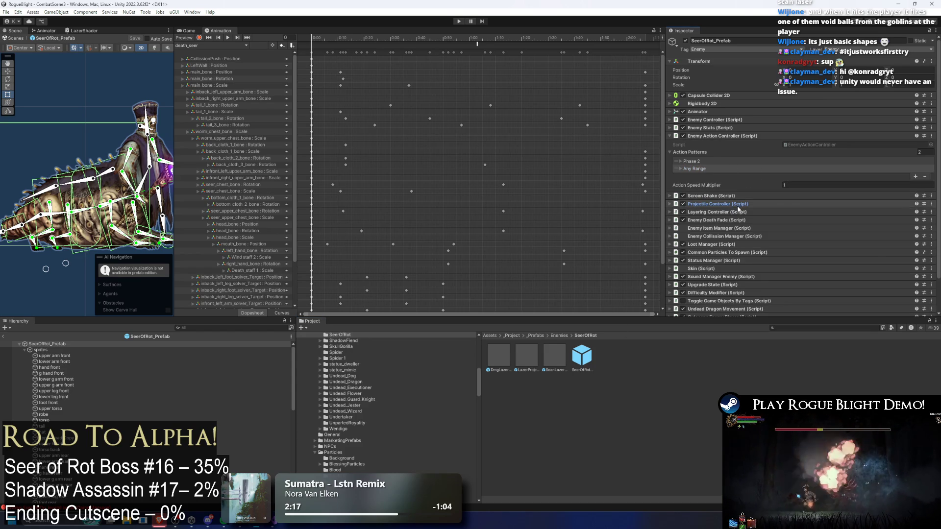
click(740, 203)
click(707, 237)
scroll(861, 166, down, 5)
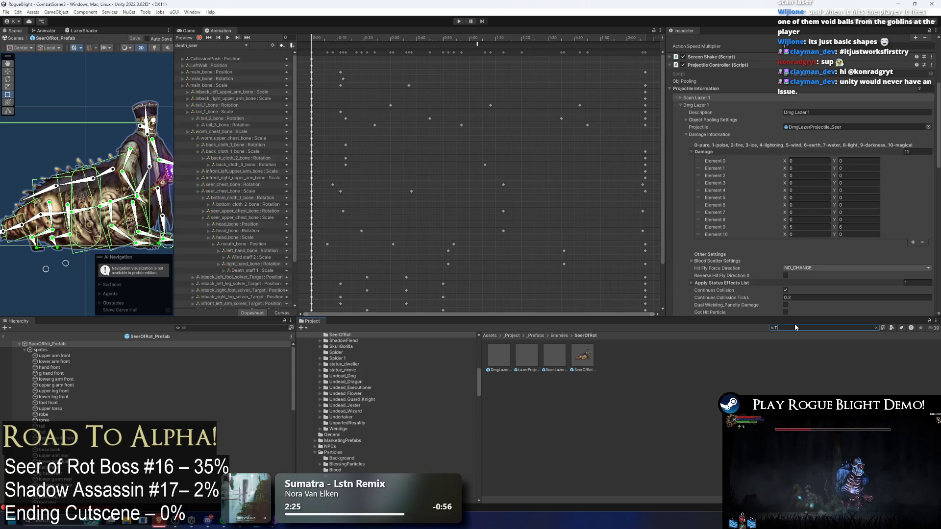
Open TODO.txt in Visual Studio with the cursor after the TODO- heading
click(505, 359)
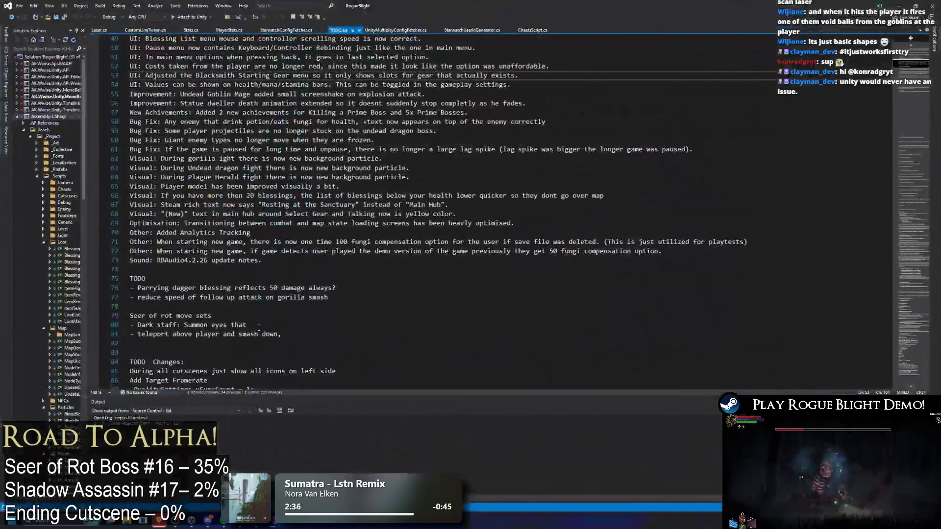
scroll(369, 276, up, 9)
click(247, 198)
Add blank lines under TODO- and write the LazerScript and ProjectileScript lines
key(Right)
key(Return)
key(Return)
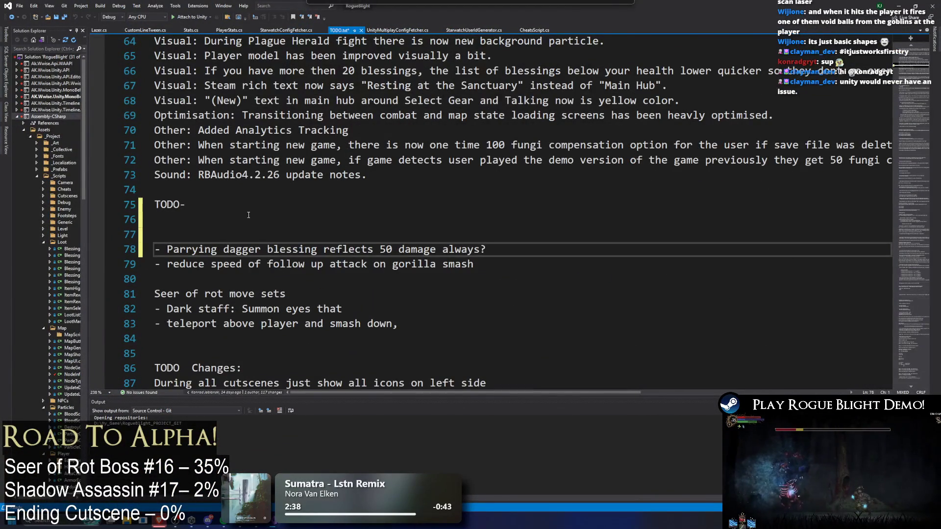
key(BackSpace)
key(Return)
key(Return)
key(Return)
key(Up)
key(Up)
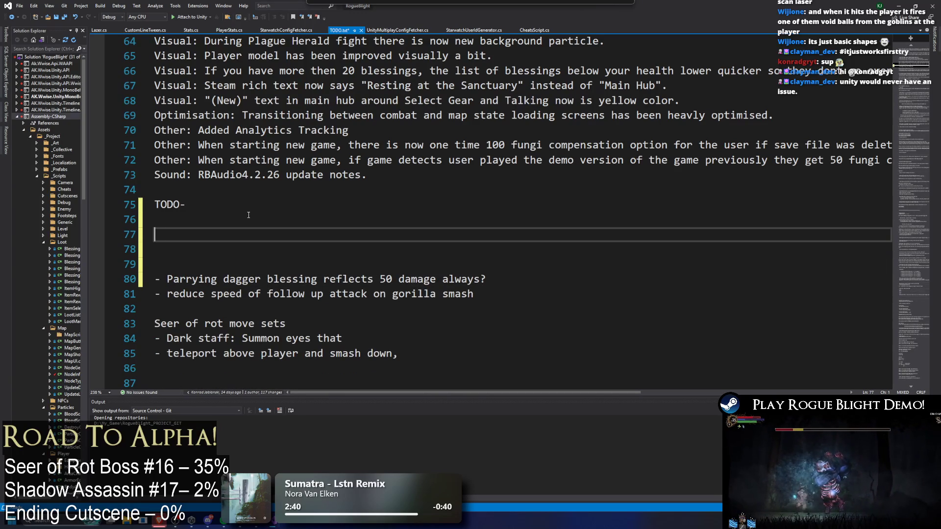
text(le)
key(Return)
text(LazerScrip)
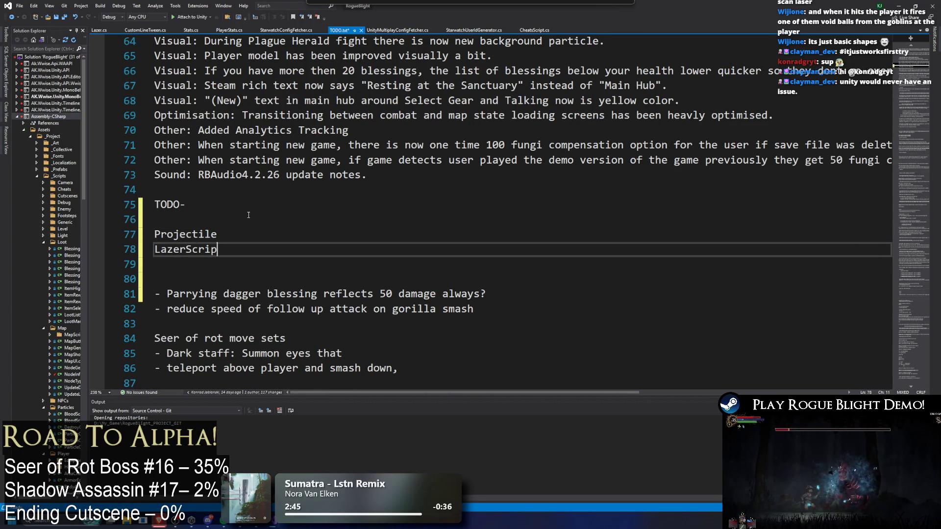
text(t)
key(Return)
text(ProjectileScript)
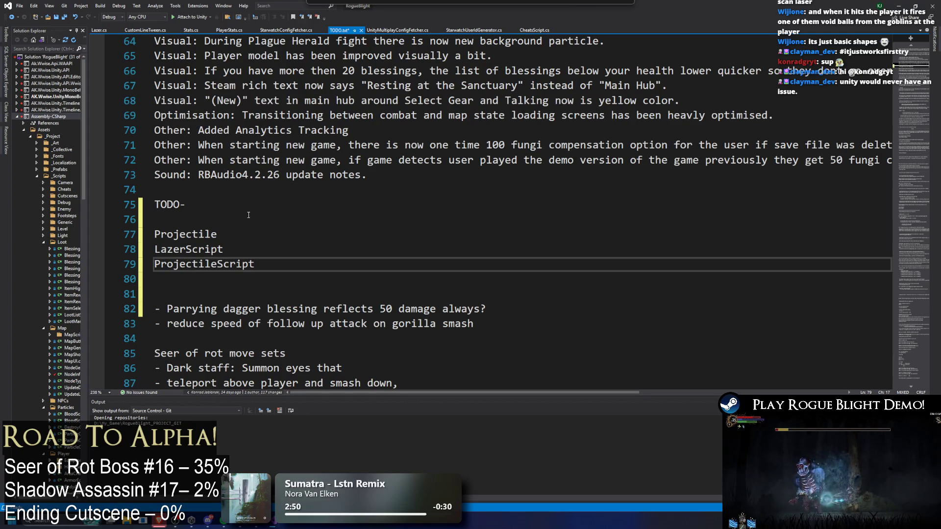
key(Up)
key(Return)
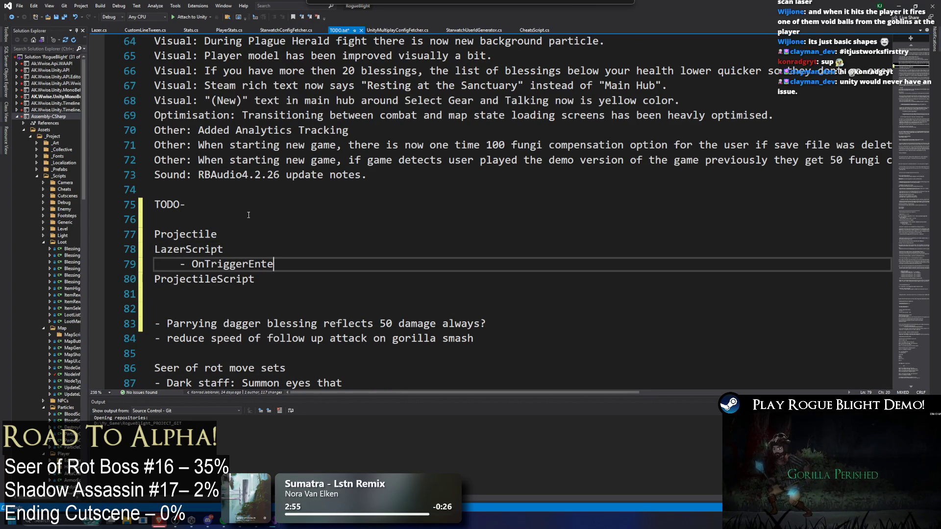
Copy '- OnTriggerEnter()' from LazerScript and paste it indented under ProjectileScript
drag(314, 265, 109, 261)
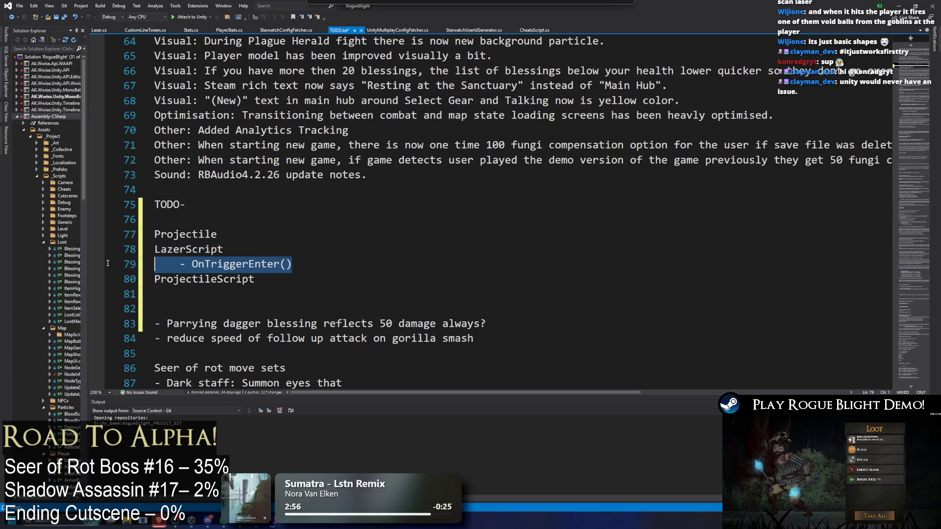
key(ctrl+c)
click(306, 278)
key(Return)
key(Tab)
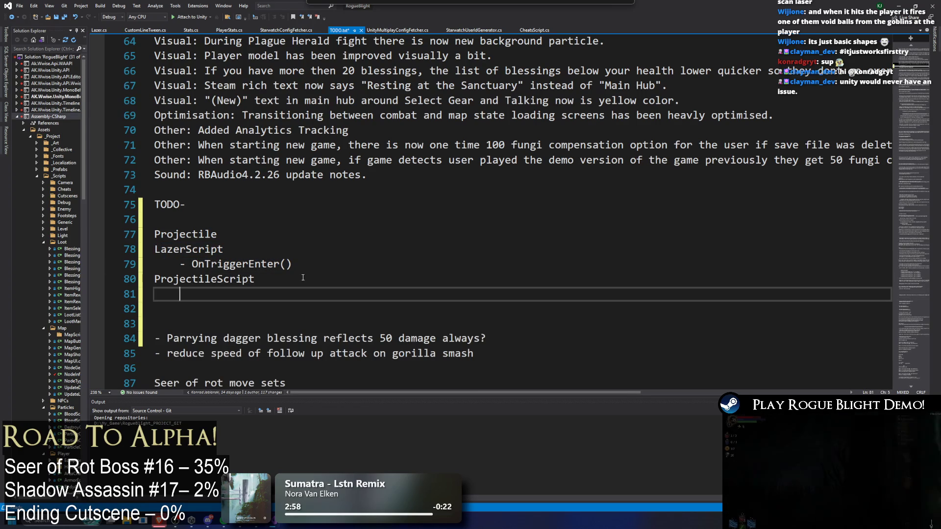
key(ctrl+v)
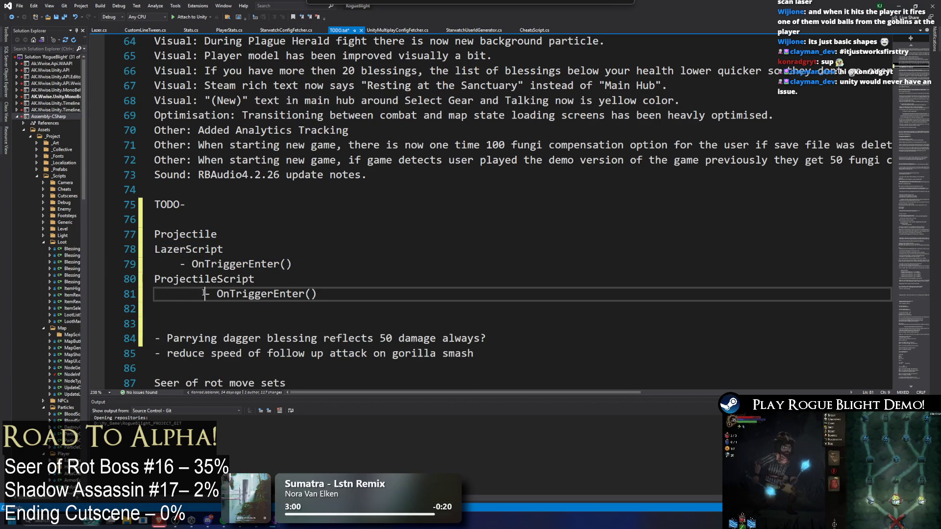
drag(179, 249, 332, 264)
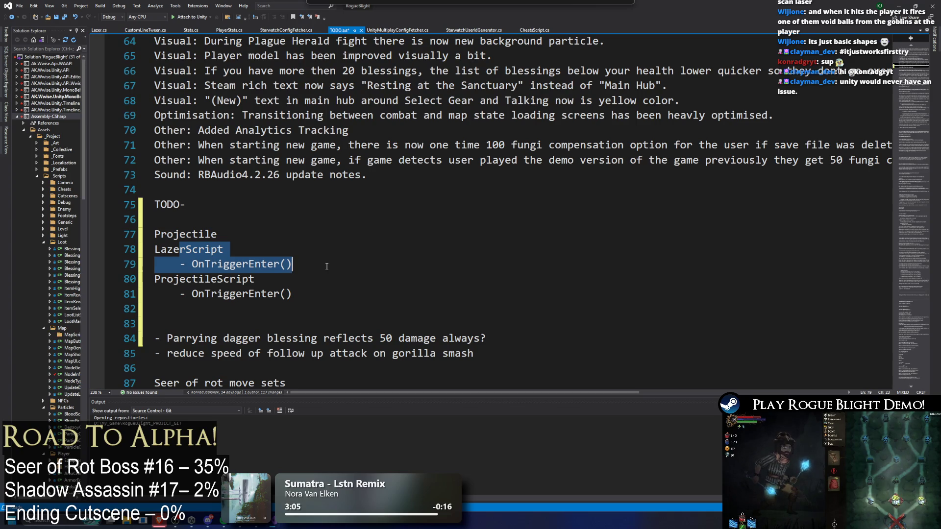
drag(313, 295, 154, 279)
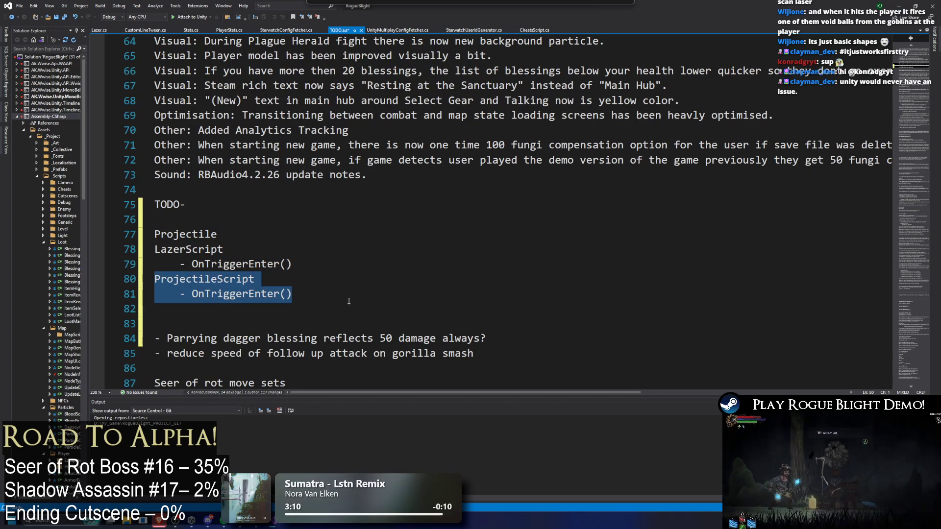
click(315, 263)
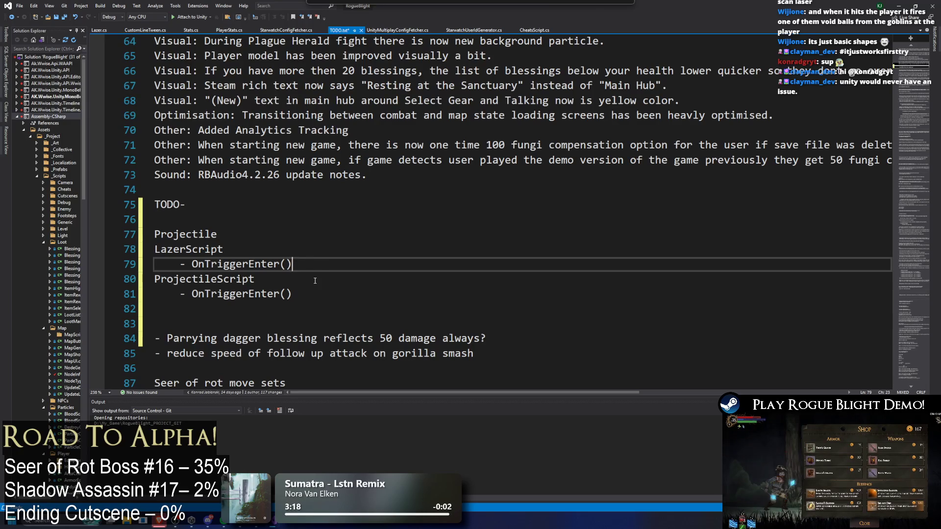
Complete the first note as 'Projectile GameObject' and select the new notes
click(218, 235)
text(gameOb)
key(BackSpace)
key(BackSpace)
key(BackSpace)
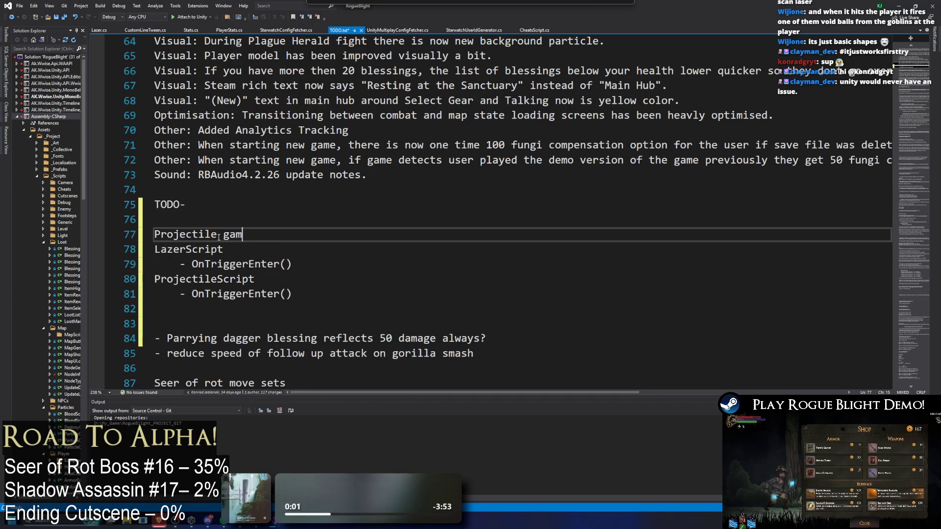
text(GameObject)
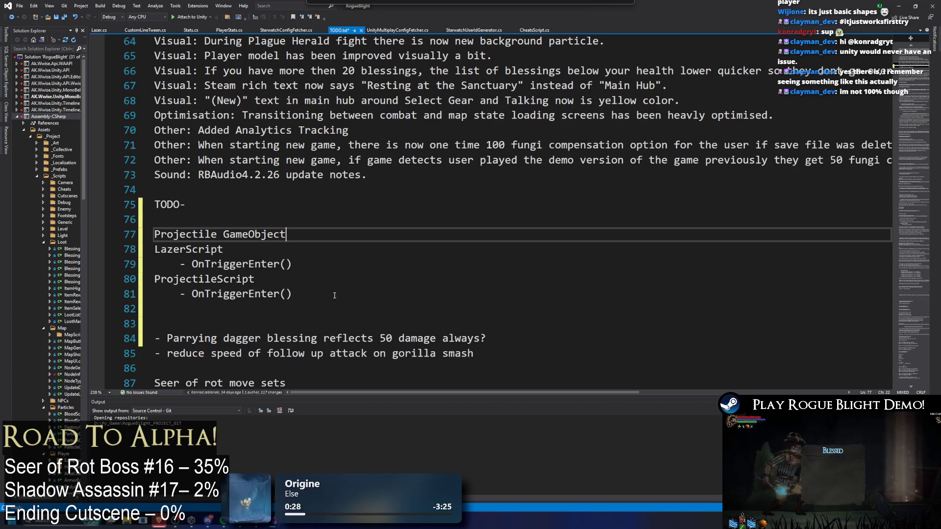
drag(292, 294, 154, 235)
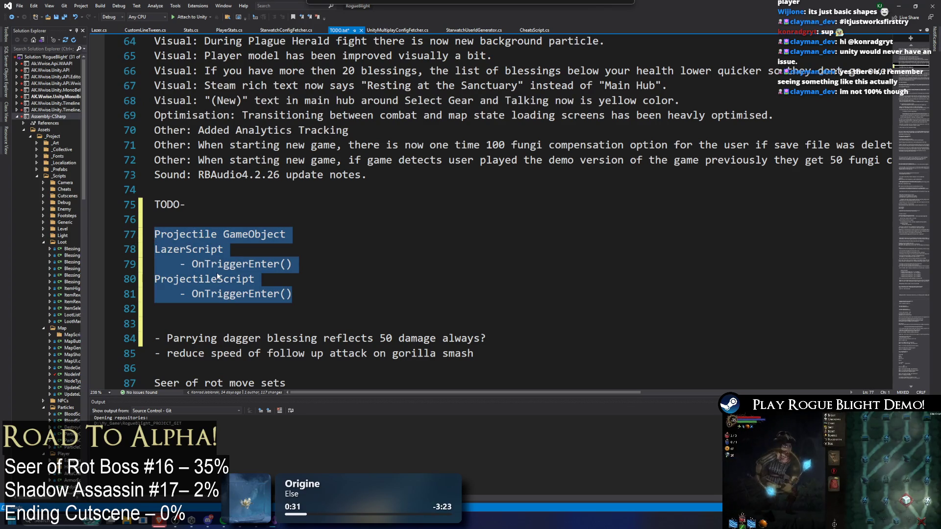
key(super)
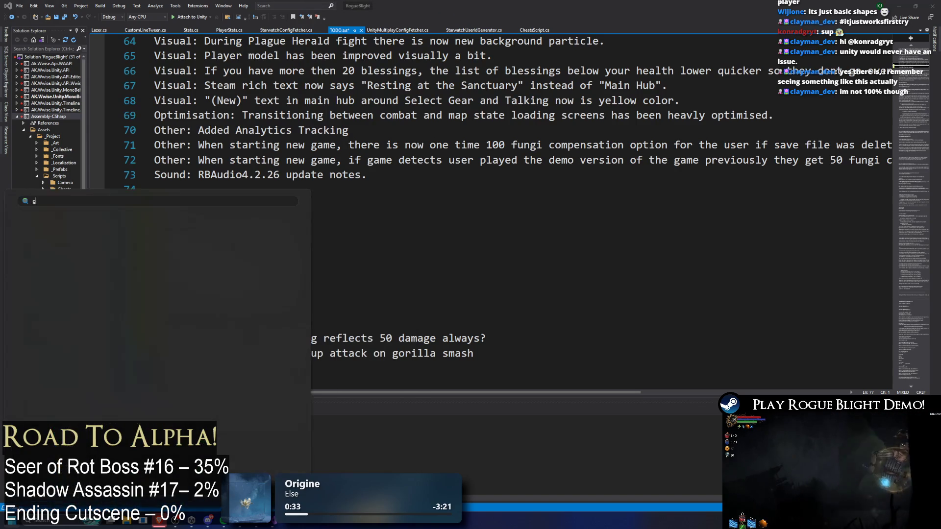
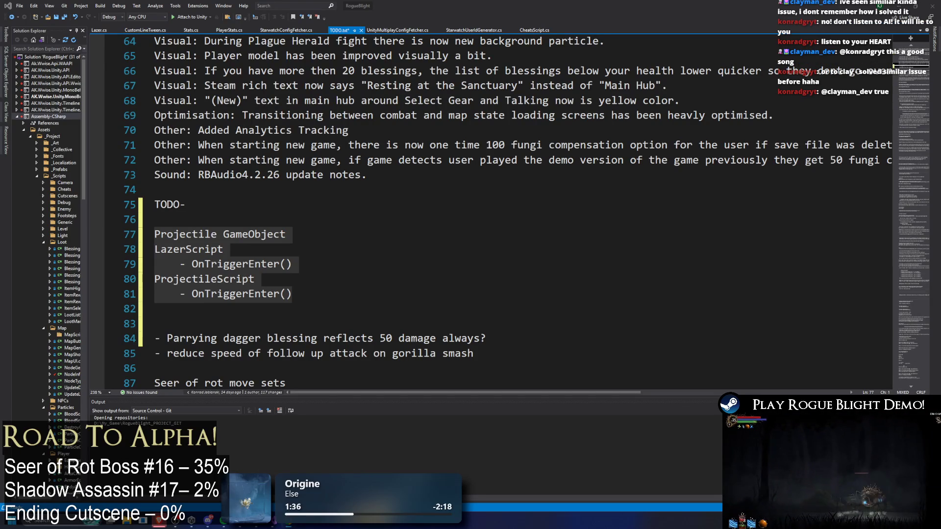
Append 'disables collider' to the OnTriggerEnter() - note on line 81
click(335, 268)
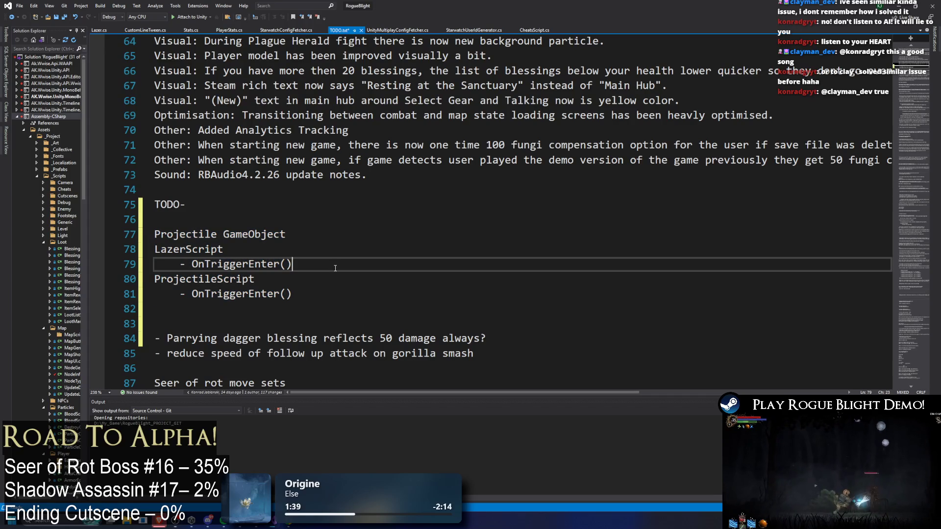
click(332, 296)
drag(332, 296, 148, 278)
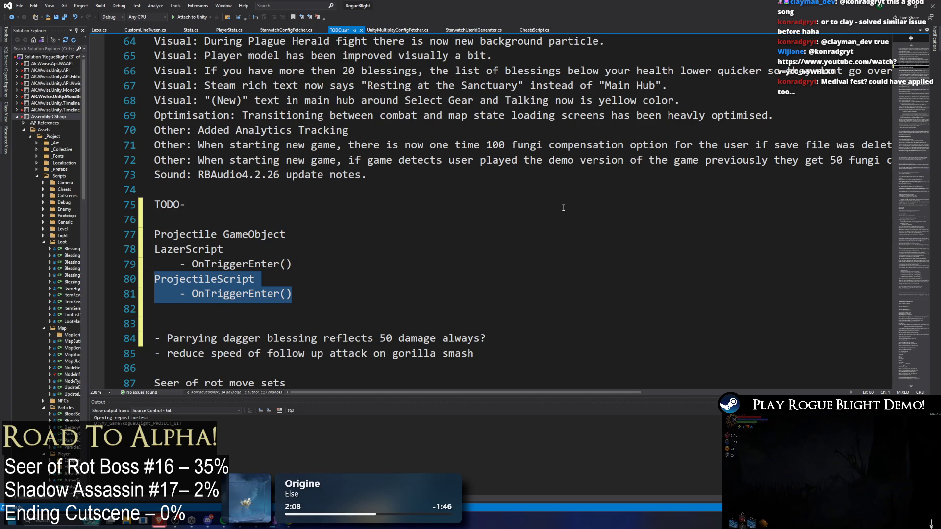
click(327, 299)
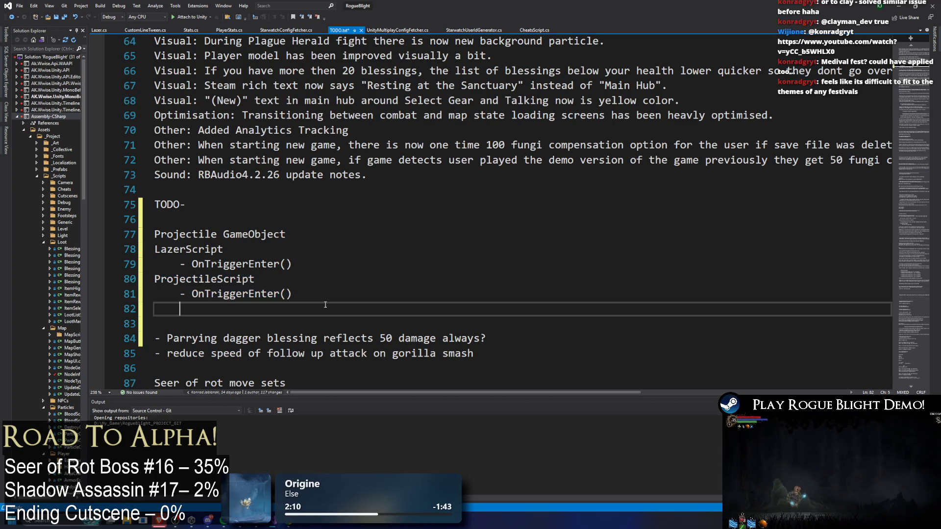
text( - dis)
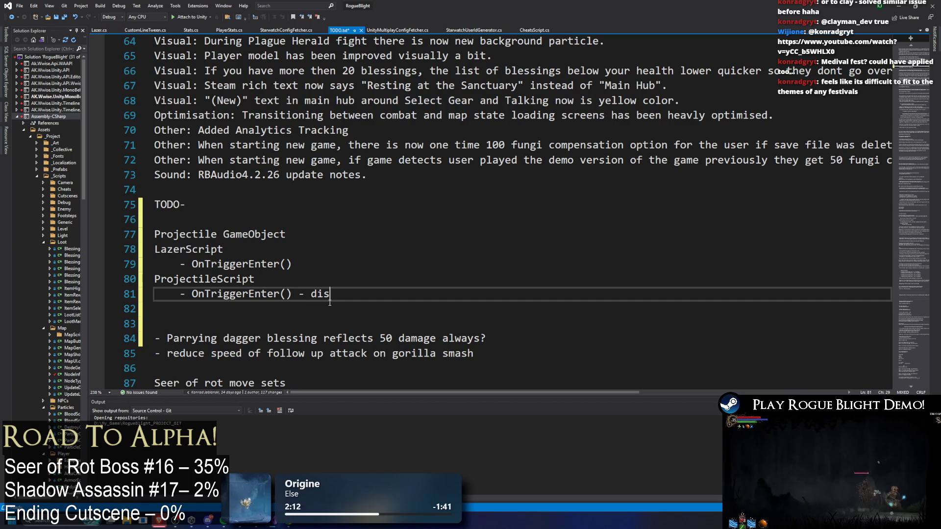
text(ables collider)
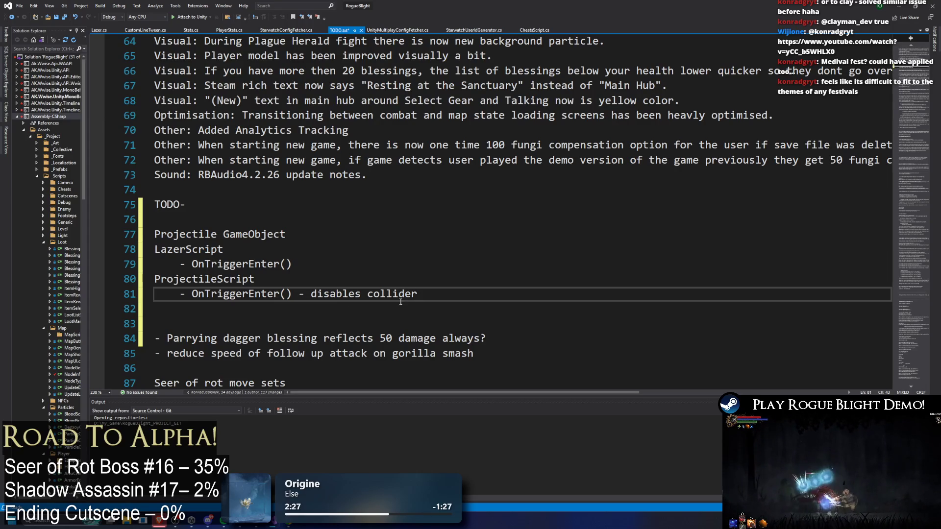
Reselect the ProjectileScript note lines through OnTriggerEnter(), then switch to Unity
mouse_move(447, 294)
mouse_down()
mouse_move(137, 264)
mouse_move(115, 282)
mouse_up()
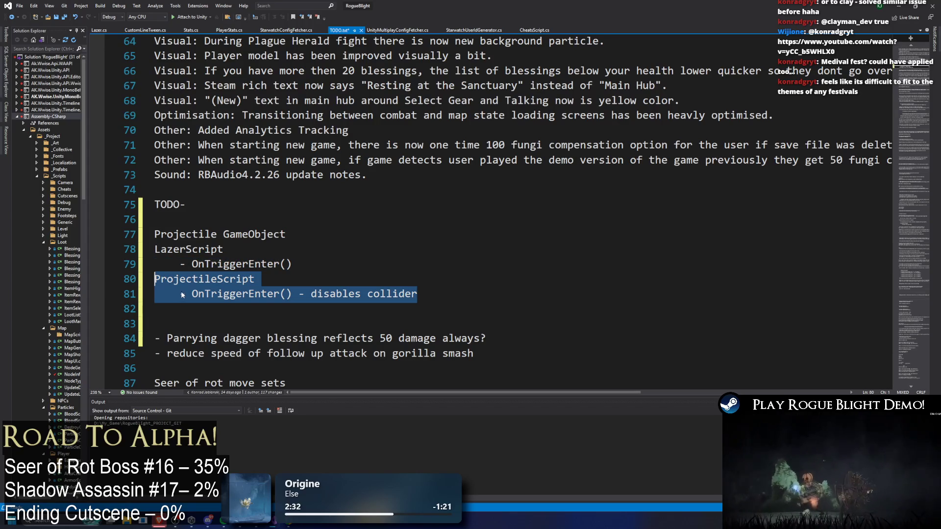
click(420, 295)
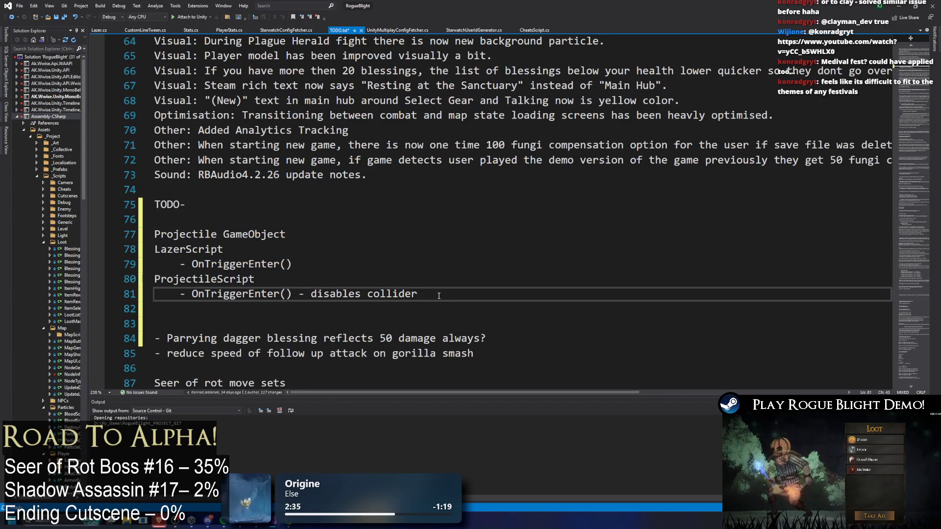
mouse_move(154, 279)
mouse_down()
mouse_move(275, 294)
mouse_move(476, 290)
mouse_up()
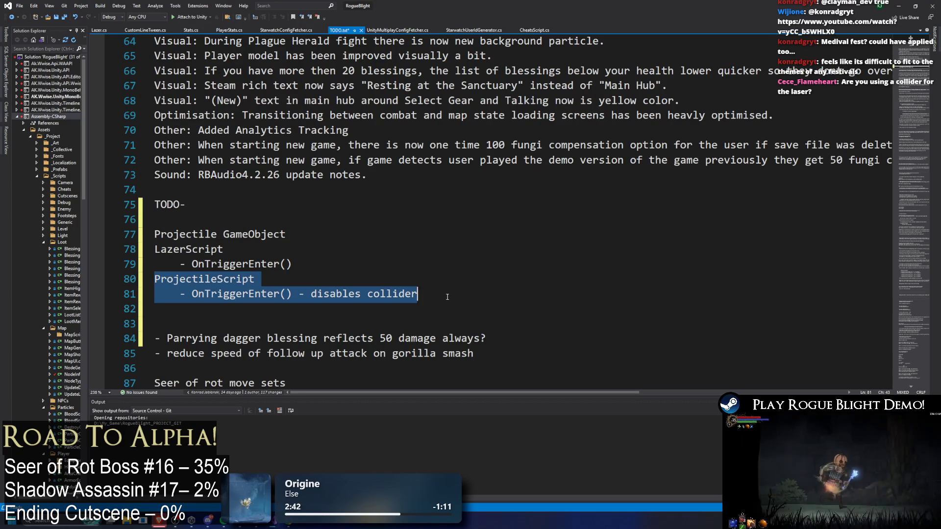
drag(447, 297, 117, 283)
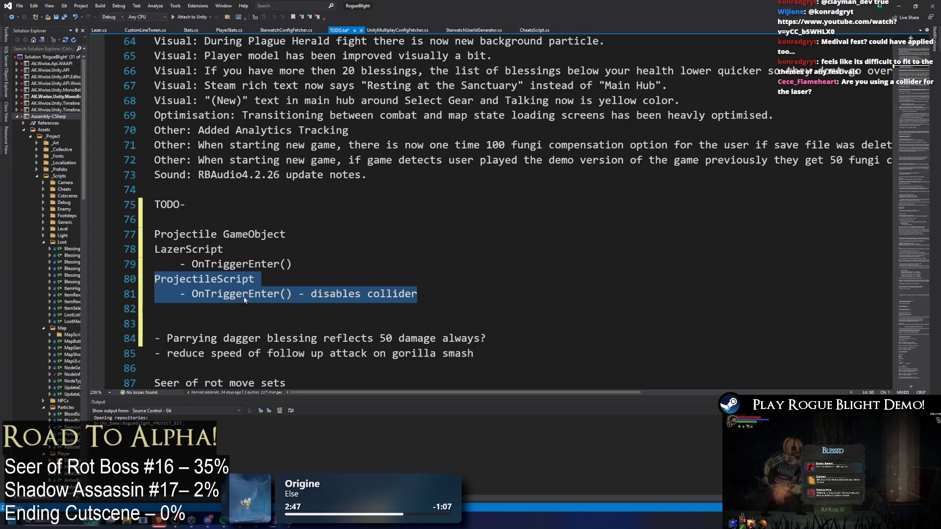
mouse_move(298, 294)
mouse_down()
mouse_move(193, 294)
mouse_move(126, 277)
mouse_up()
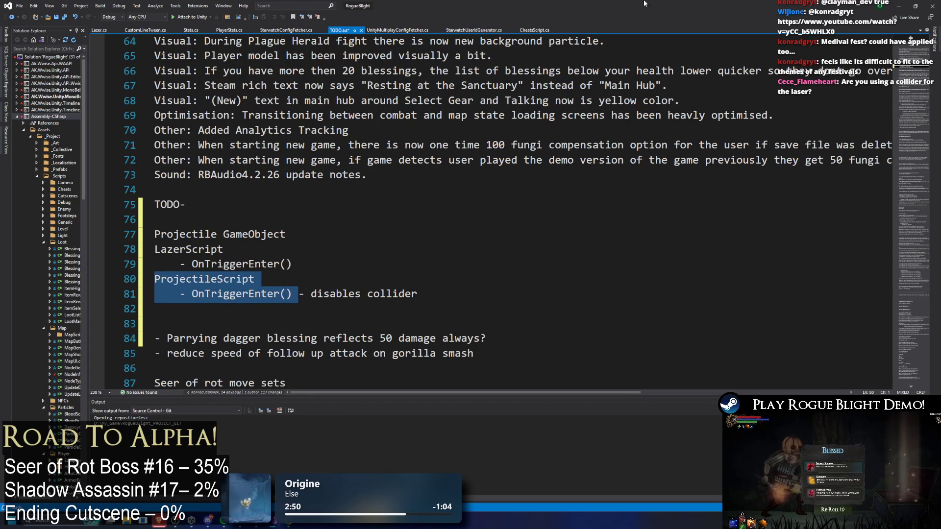
key(alt+Tab)
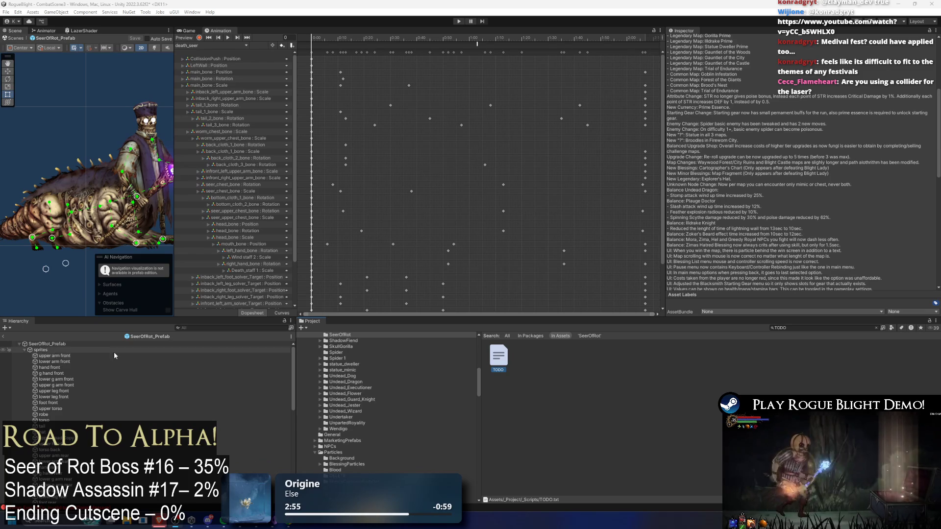
Clear the TODO Project search and inspect LazerProjectile_Seer 1's Box Collider 2D
click(79, 344)
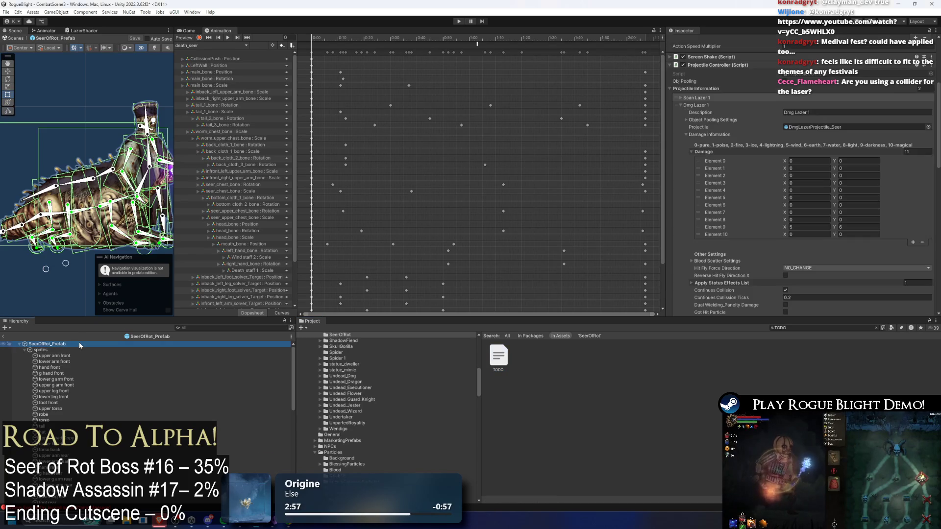
click(785, 328)
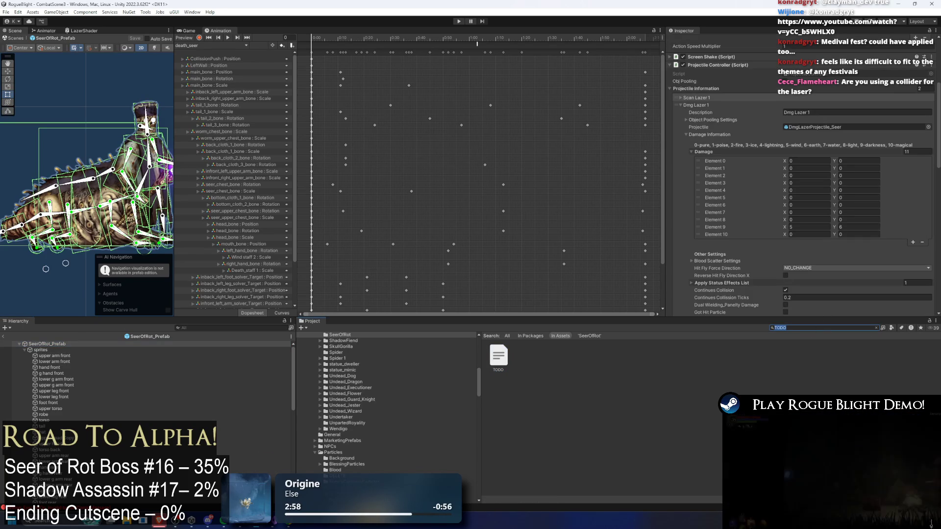
key(BackSpace)
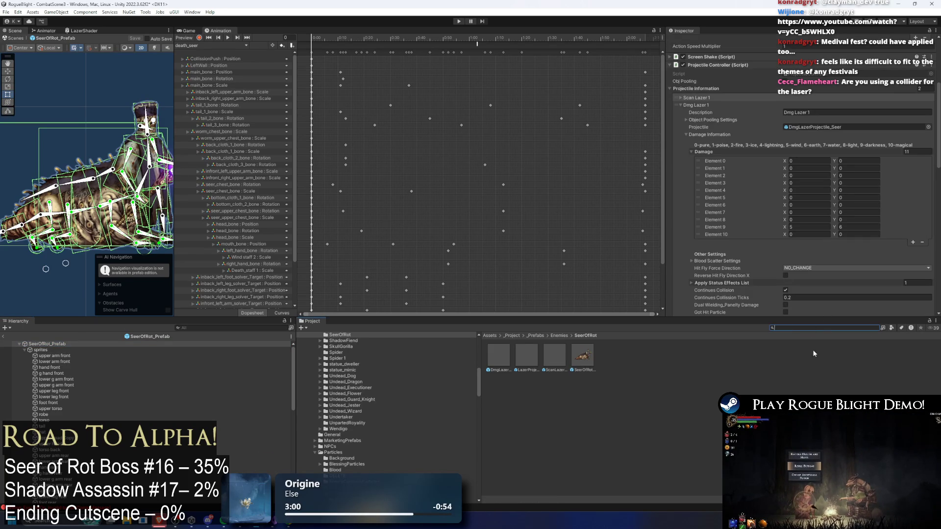
double_click(526, 345)
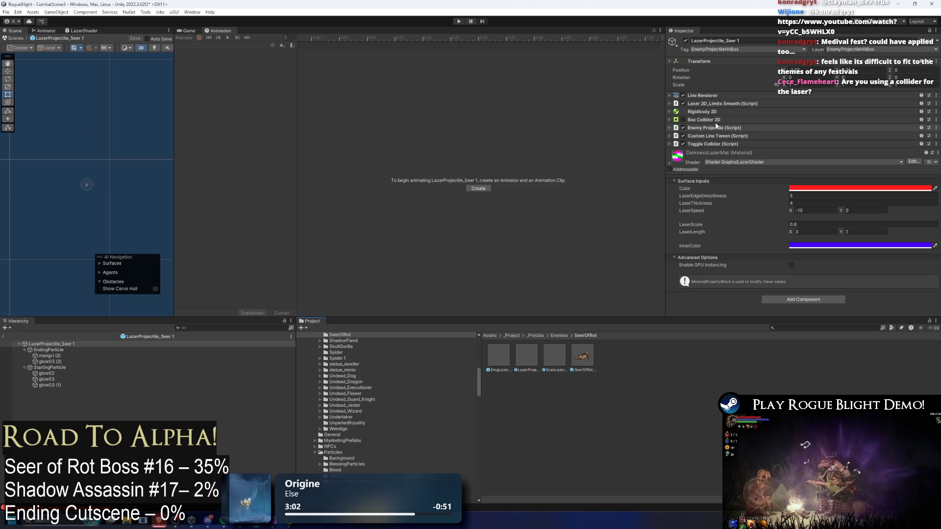
click(707, 120)
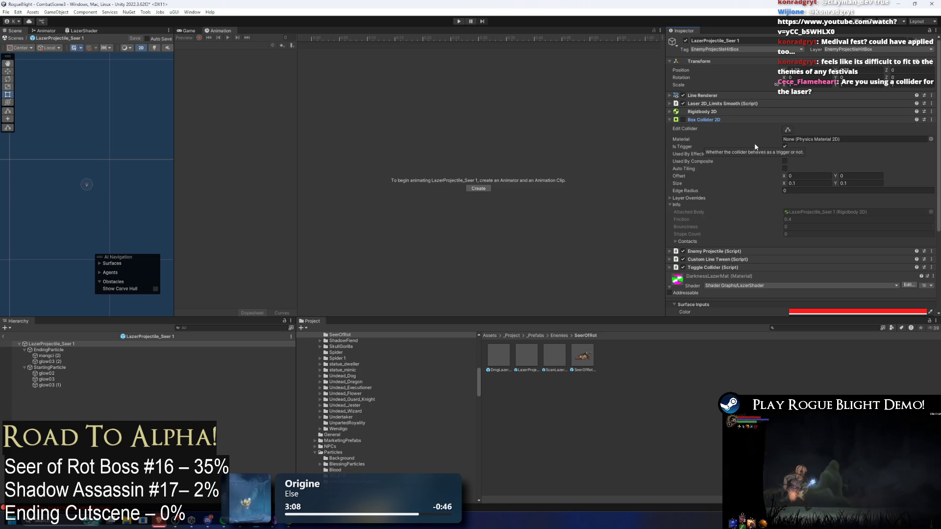
Review the ScanLazerProjectile_Seer prefab's settings, then start the boss play-test
double_click(550, 357)
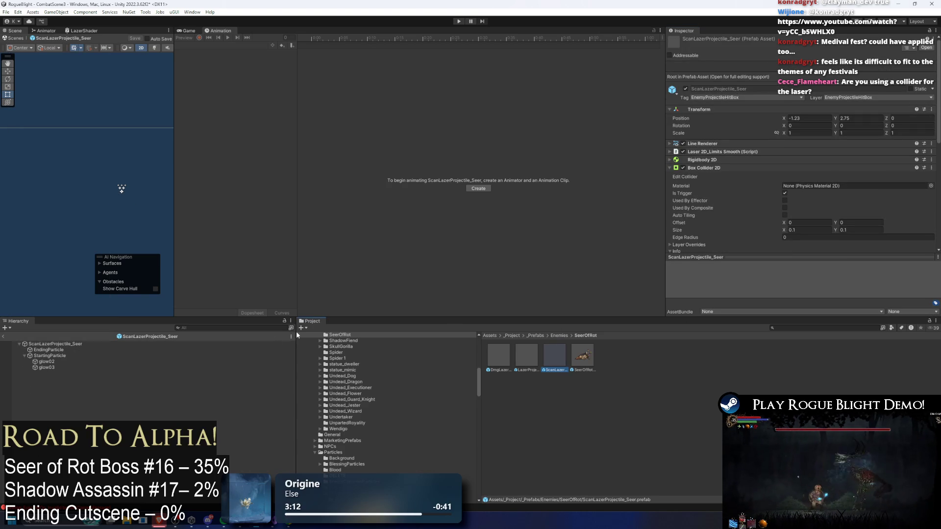
scroll(785, 143, down, 3)
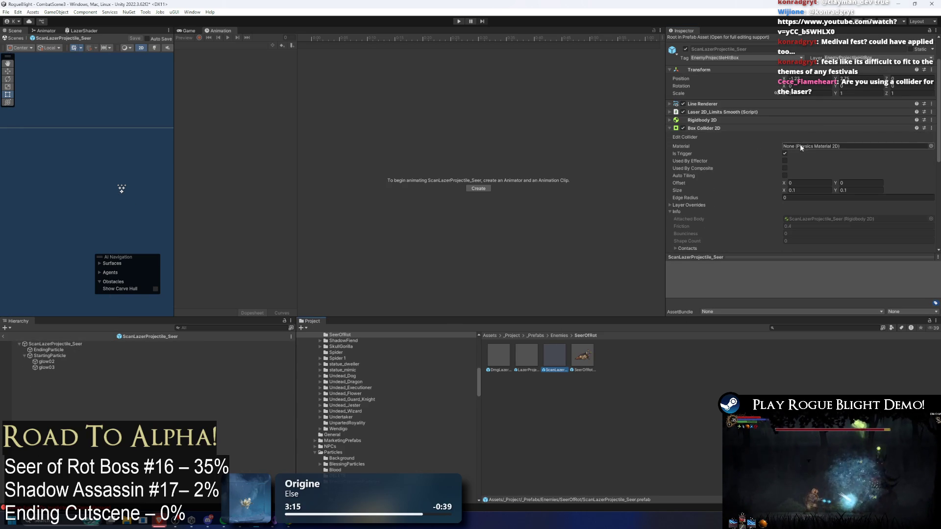
scroll(742, 106, down, 3)
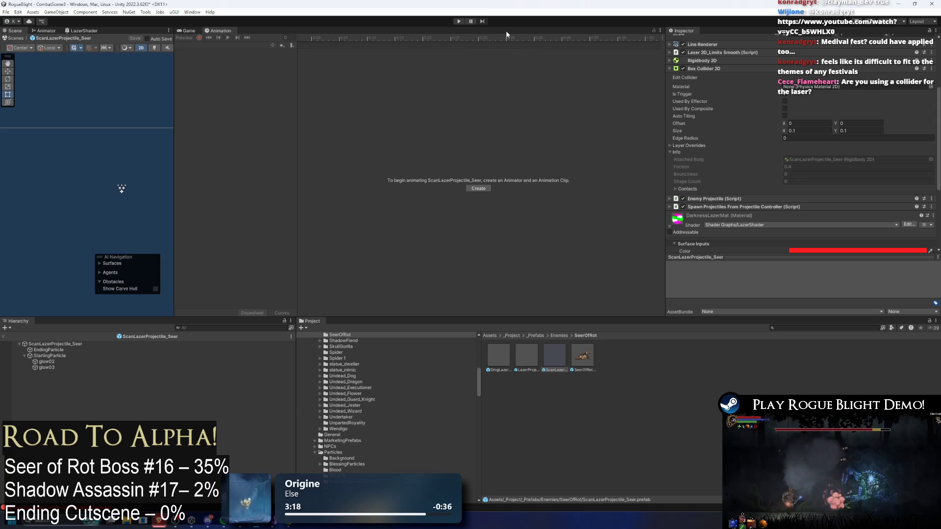
click(460, 22)
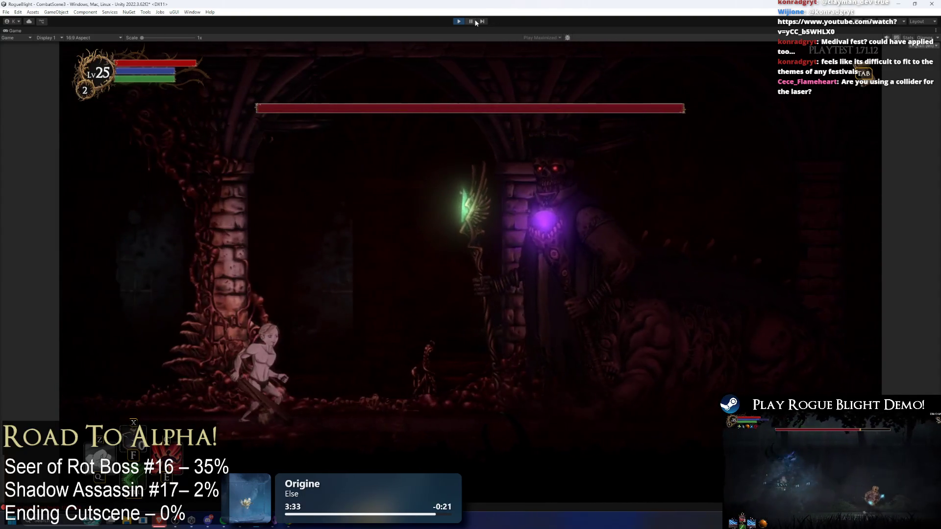
Pause the game and select ScanLazerProjectile_Seer(Clone) via the Hierarchy search 'scan lazer'
key(ctrl+shift+p)
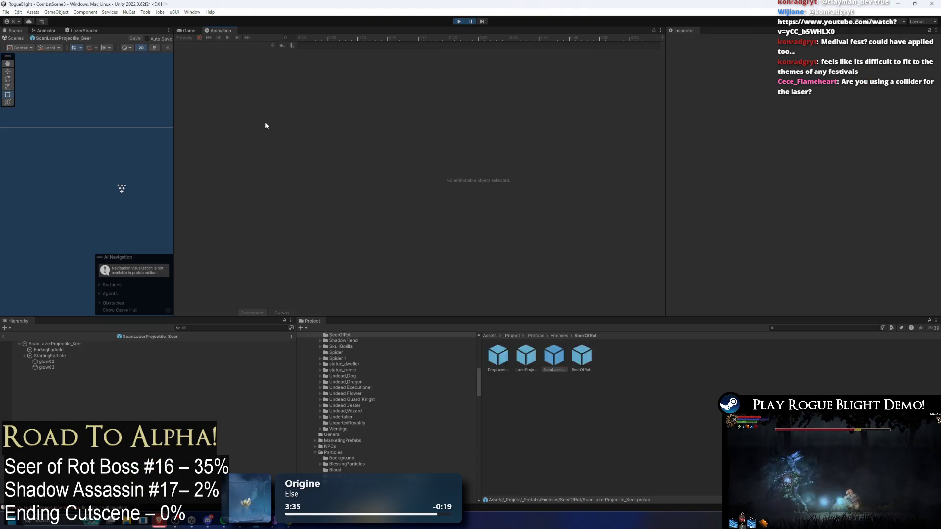
click(4, 337)
click(191, 327)
text(scan laze)
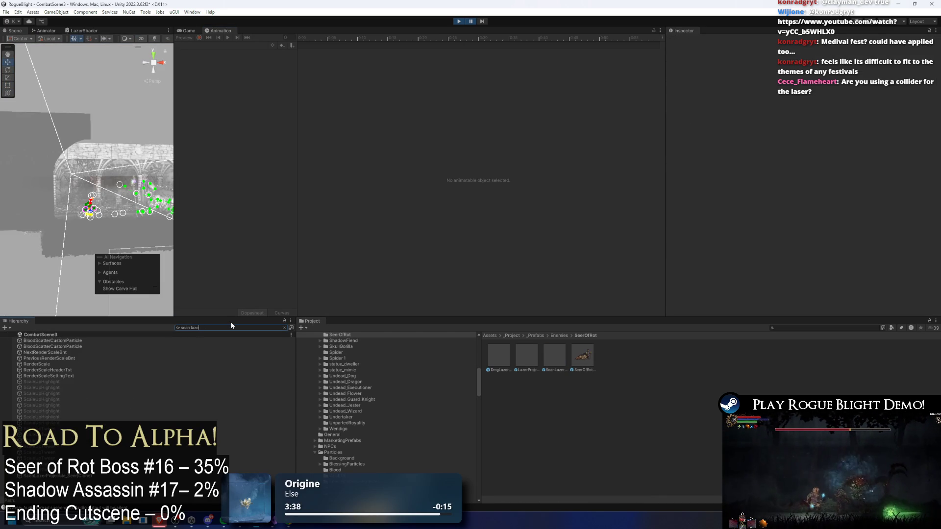
text(r)
click(88, 341)
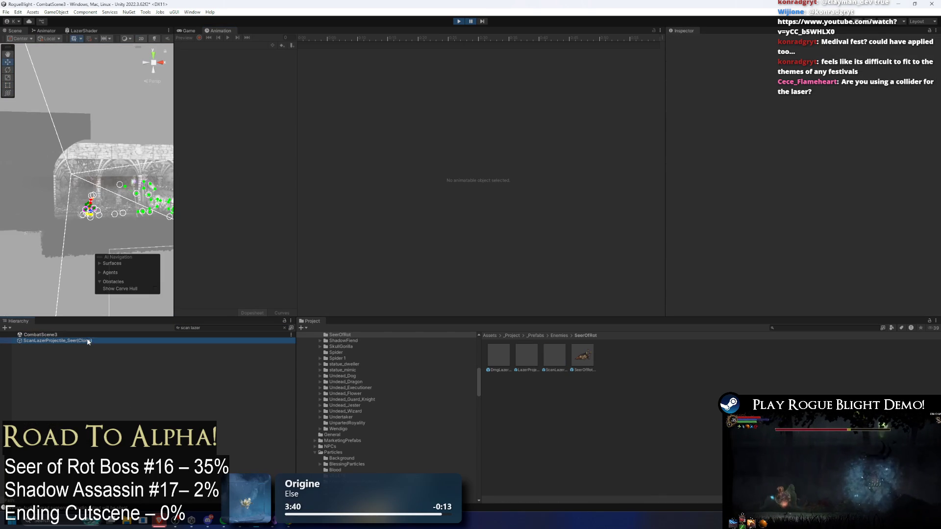
Enlarge and zoom the Scene view, enable Edit Collider on the laser, then resume play
drag(172, 224, 396, 224)
scroll(247, 170, up, 5)
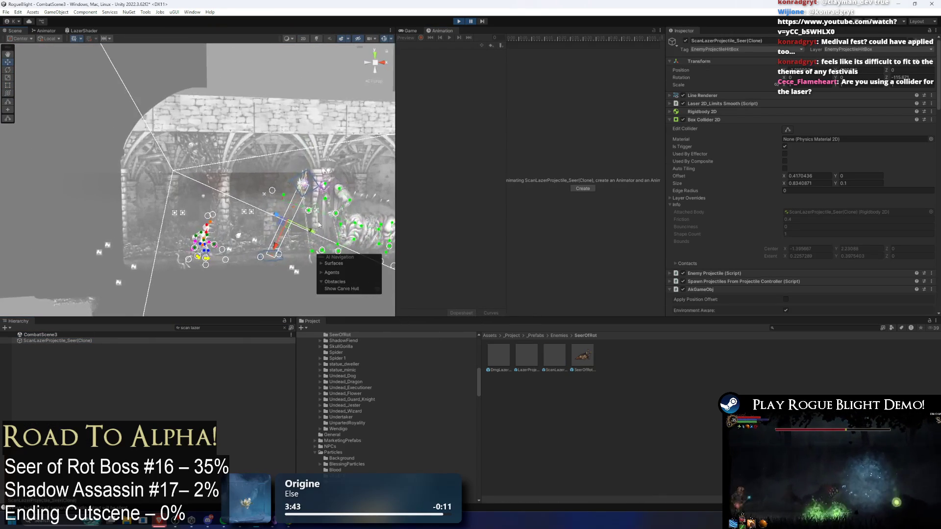
scroll(247, 170, up, 3)
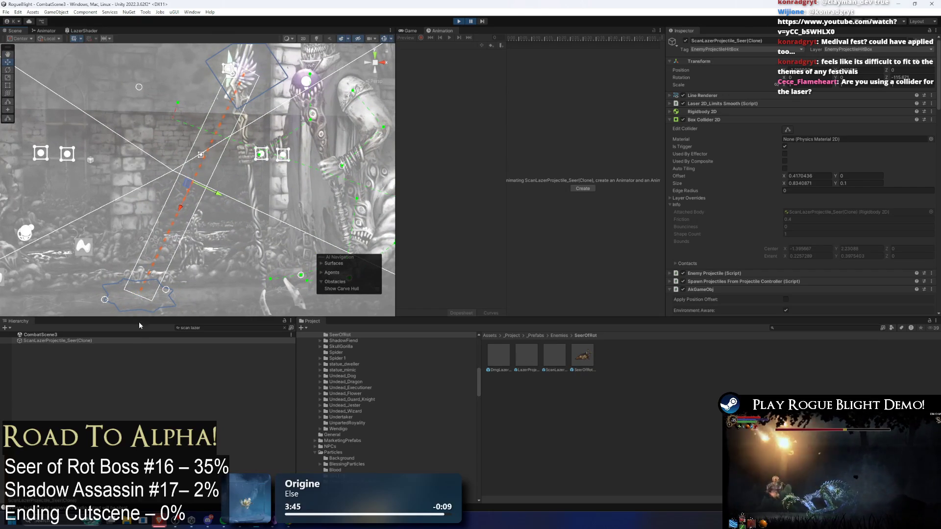
key(Escape)
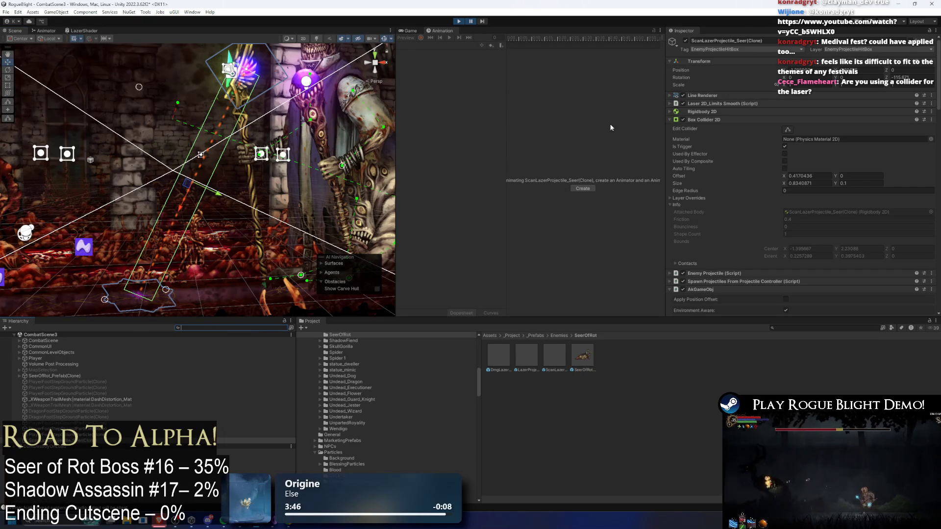
click(787, 129)
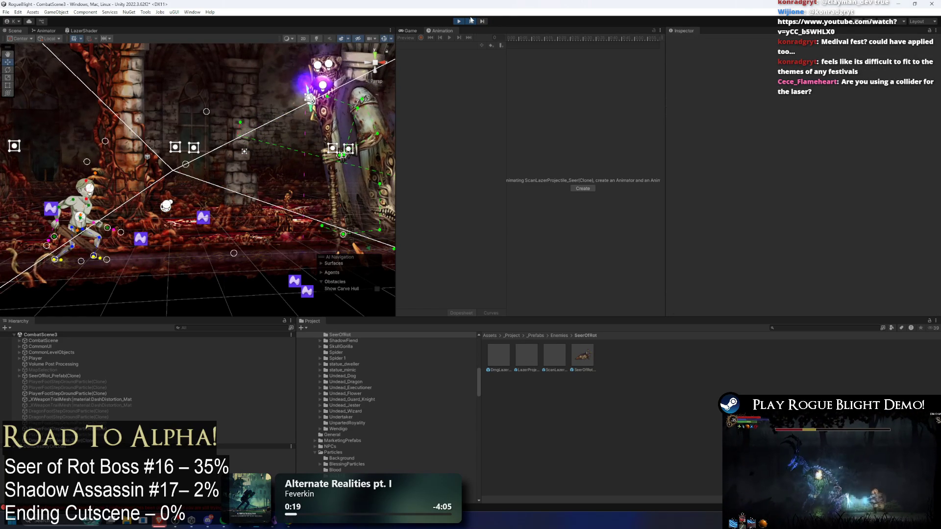
key(shift+space)
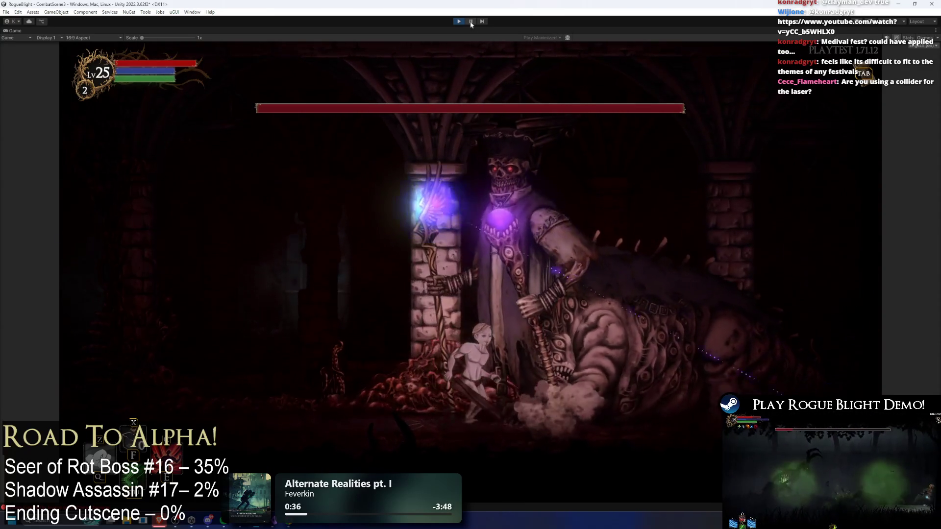
Pause the game, frame the boss and player, and select SeerOfRot_Prefab(Clone)
click(470, 22)
drag(240, 139, 192, 256)
click(54, 376)
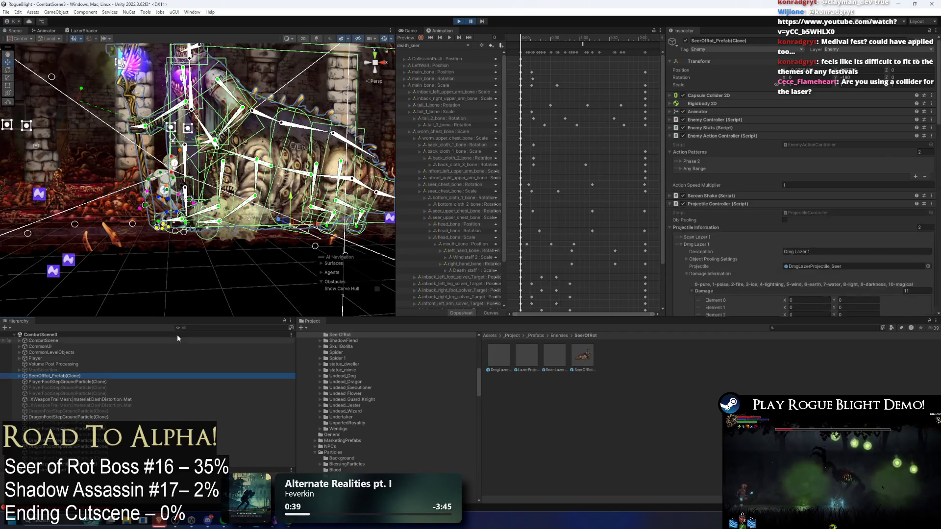
Find ScanLazerProjectile_Seer(Clone) via a 'scan' search, frame it with F, and show its collider bounds
click(228, 328)
text(scan)
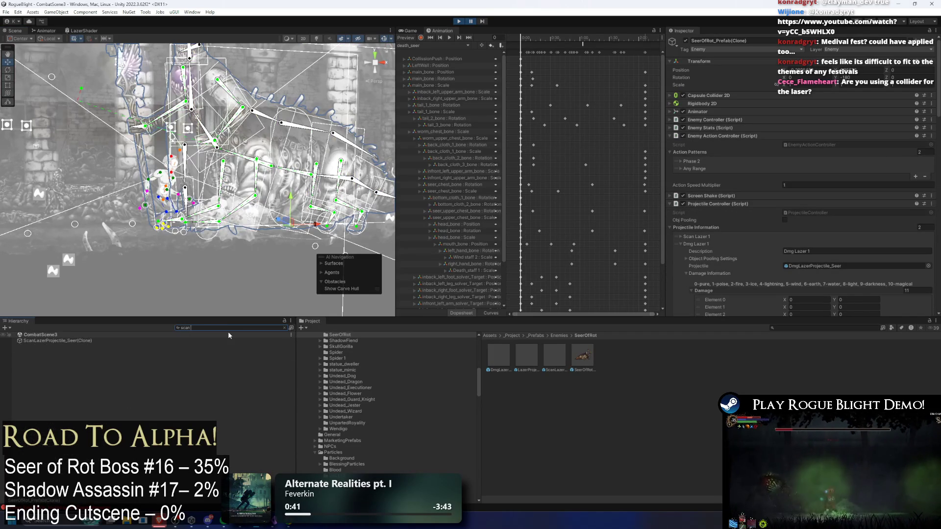
click(148, 342)
click(203, 331)
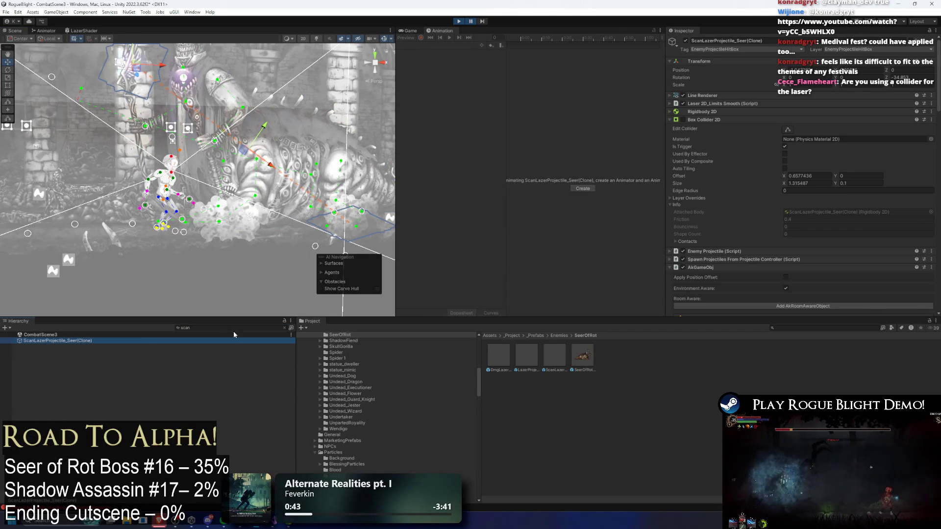
key(BackSpace)
key(BackSpace)
key(BackSpace)
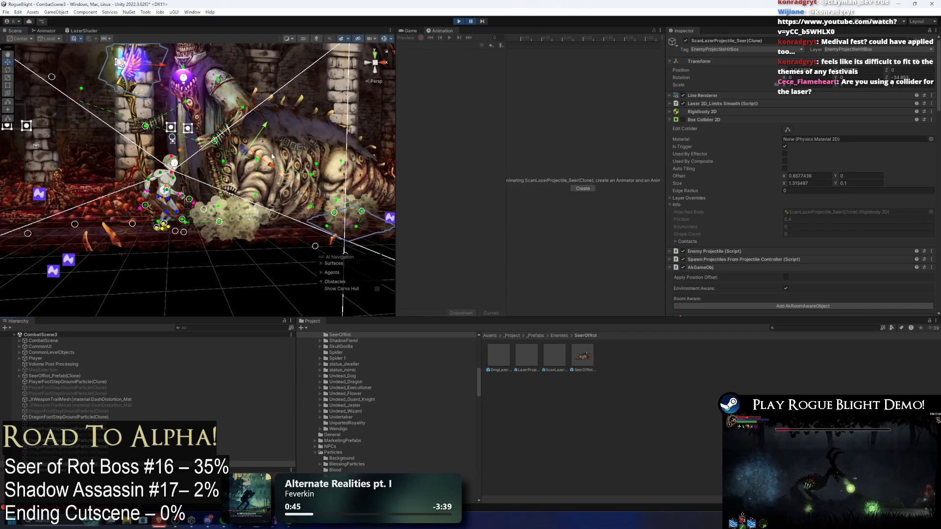
key(f)
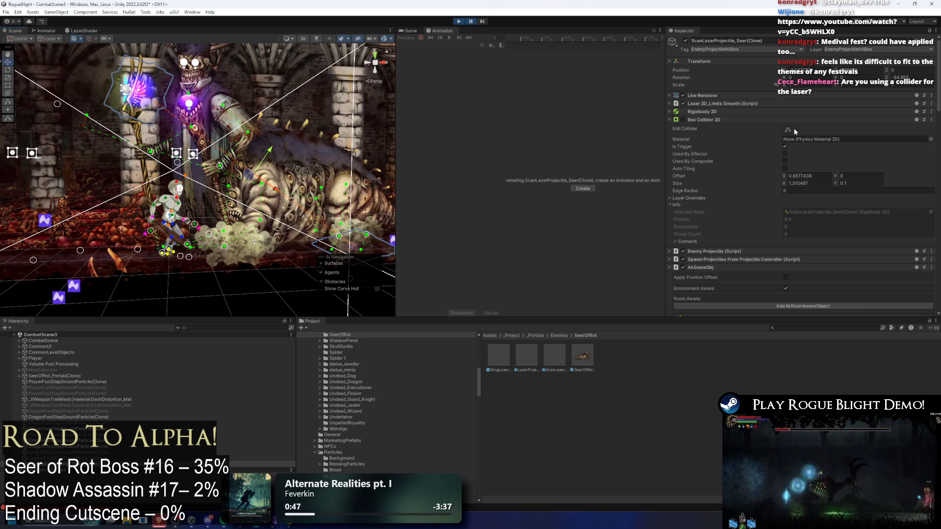
click(792, 128)
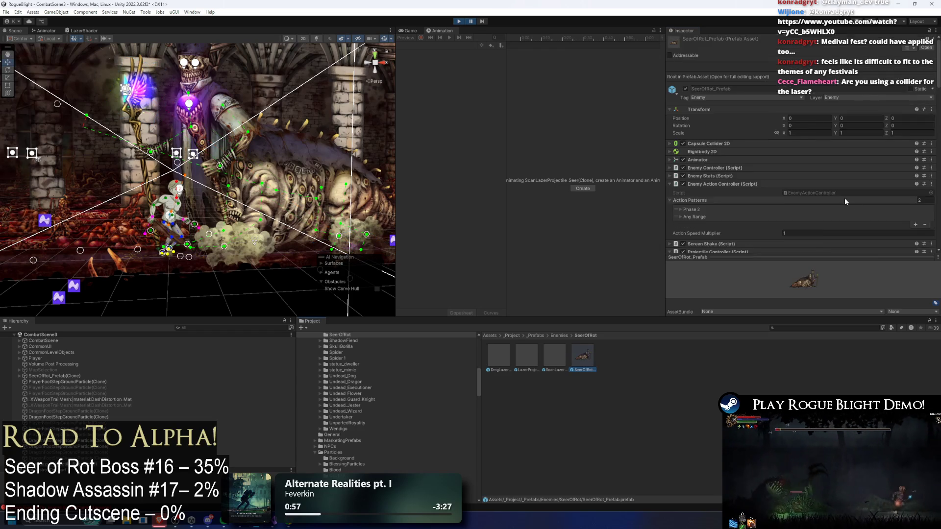
Pause, uncheck the Projectile Controller's On Hit > Disable Collider, and save with Ctrl+S
scroll(831, 161, down, 10)
scroll(839, 170, down, 5)
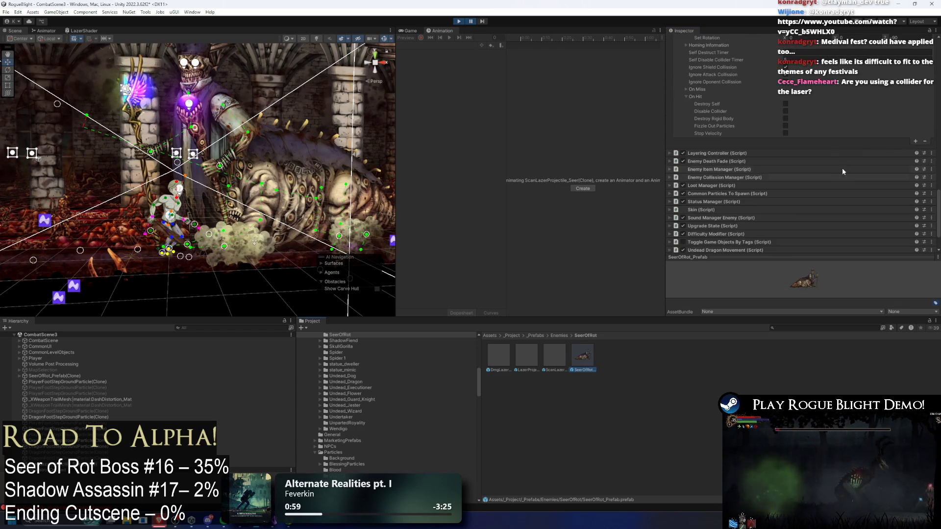
scroll(708, 86, up, 10)
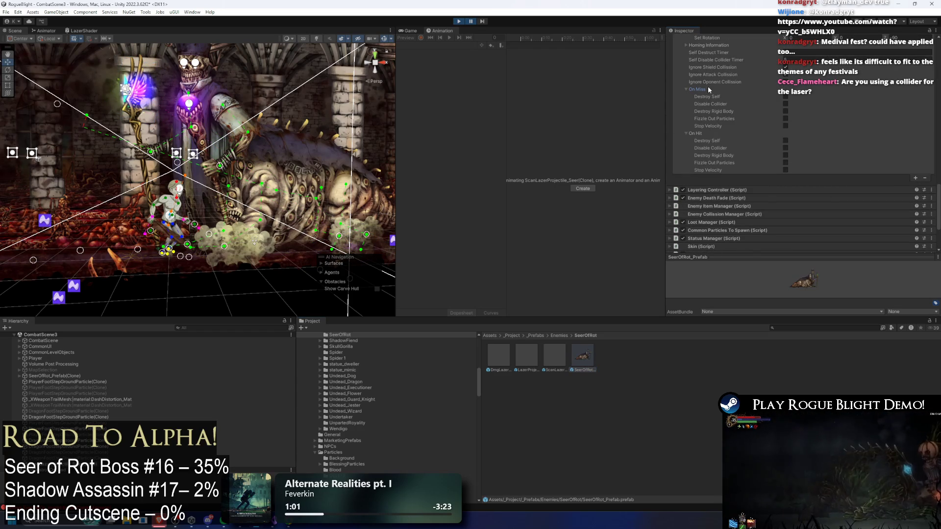
scroll(749, 112, down, 10)
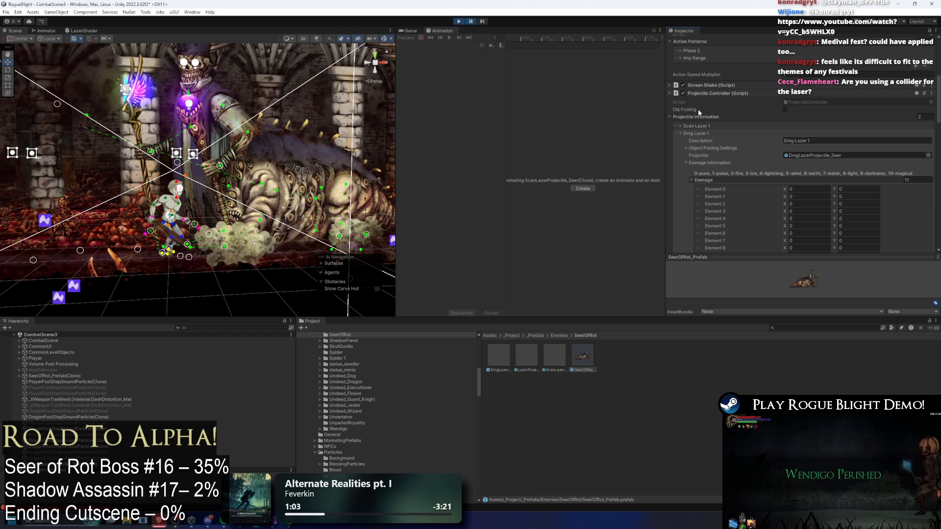
scroll(839, 115, down, 5)
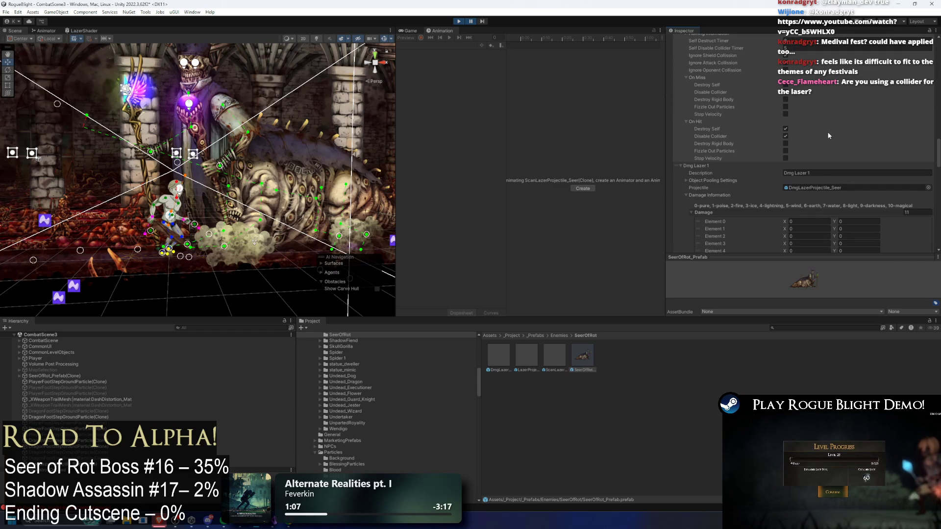
scroll(826, 143, up, 1)
scroll(826, 140, up, 1)
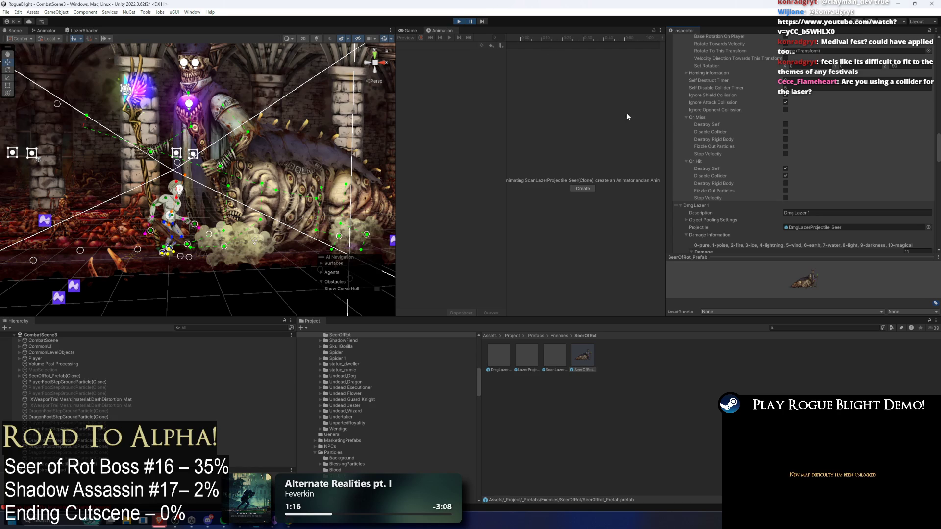
click(470, 22)
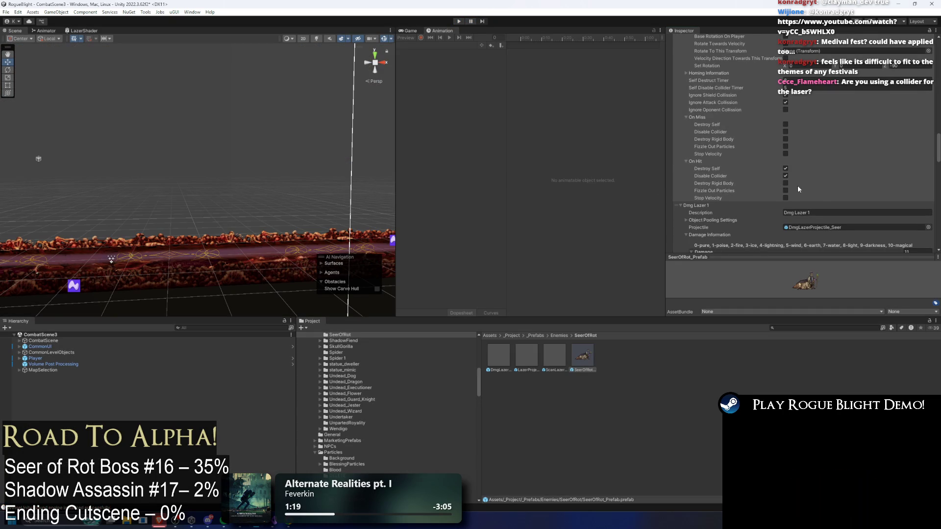
click(785, 175)
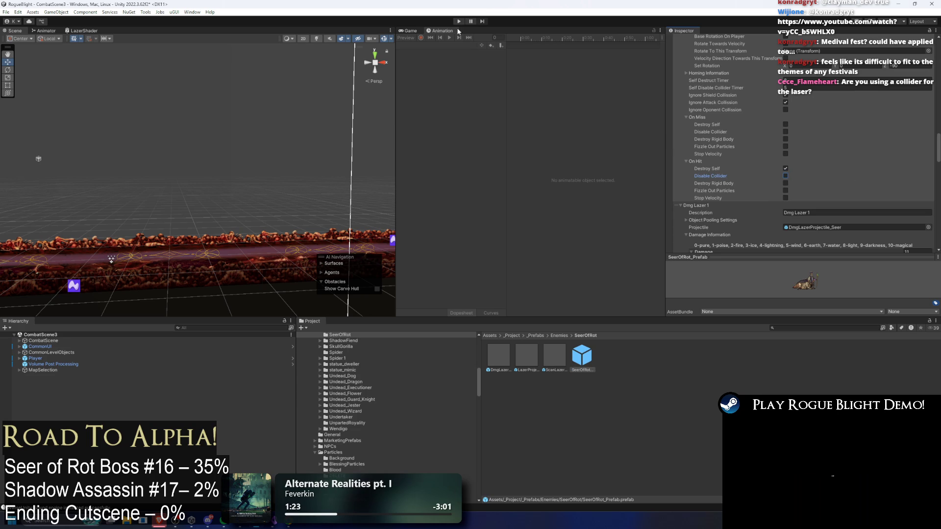
key(ctrl+s)
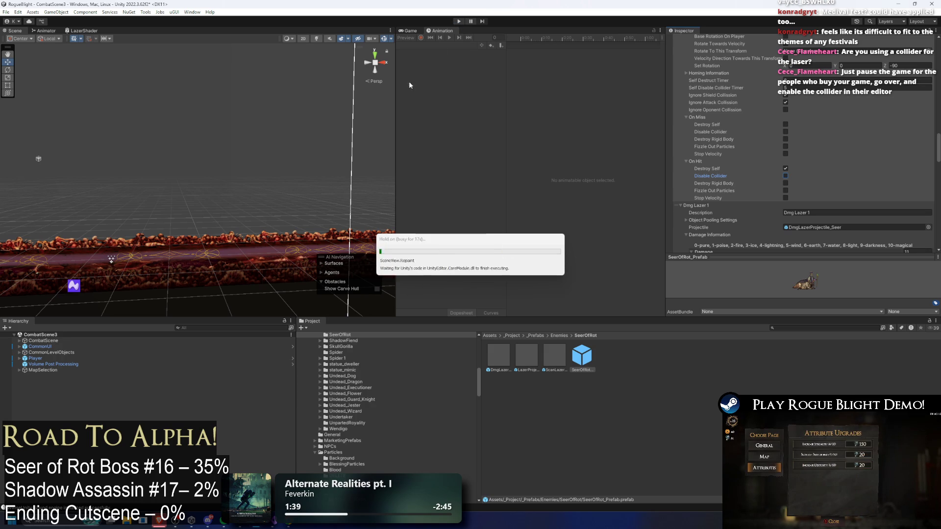
Launch Steam and open the Medieval Fest sale page
key(super)
text(steam)
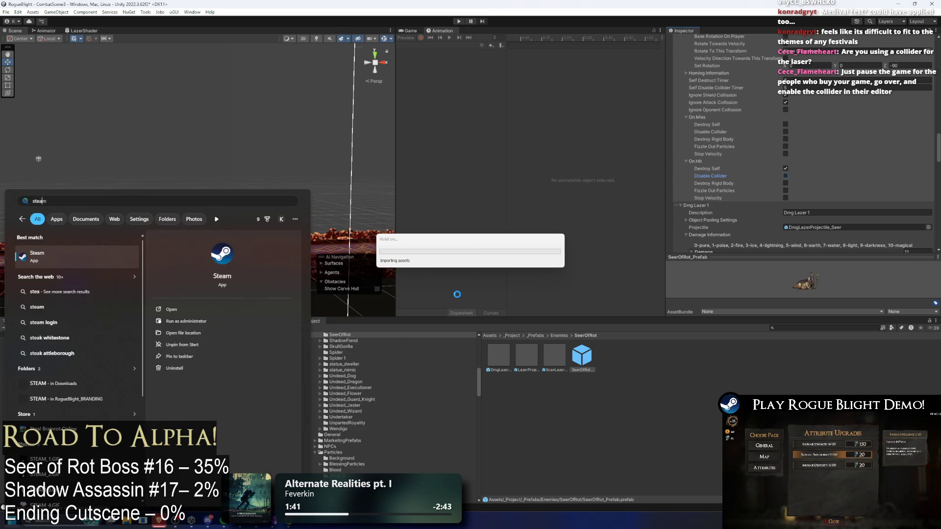
key(Return)
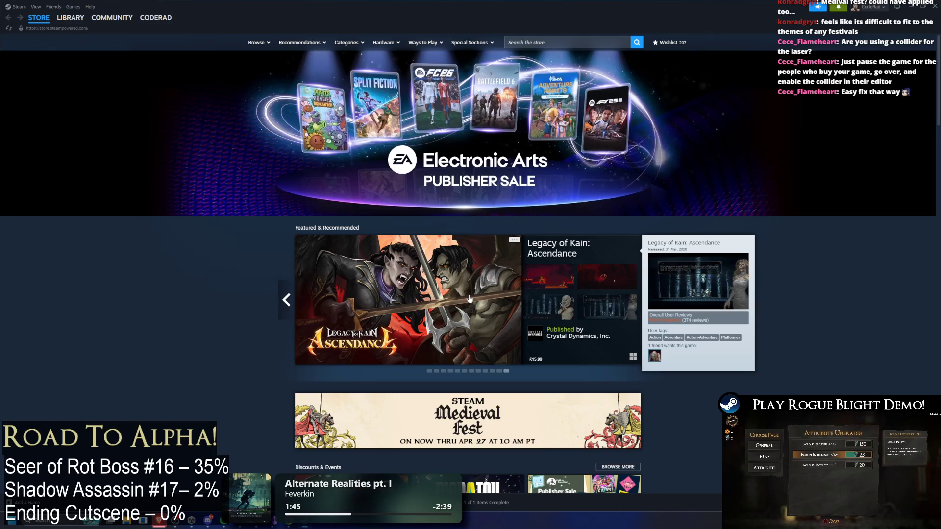
click(557, 441)
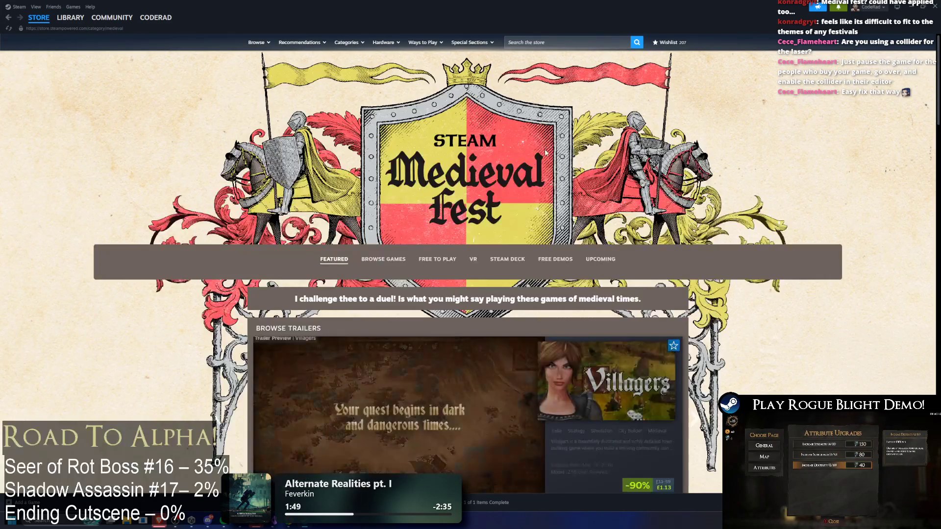
scroll(640, 178, down, 3)
scroll(783, 178, down, 10)
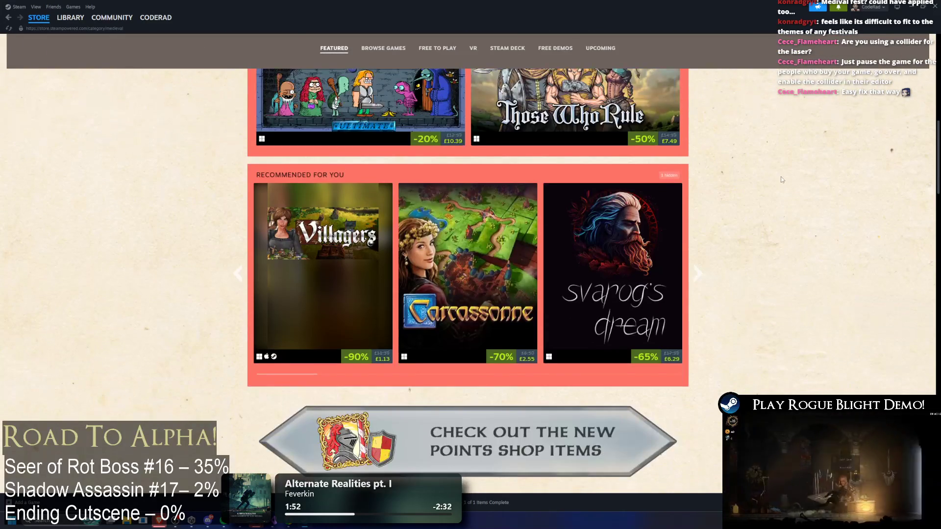
scroll(794, 224, down, 20)
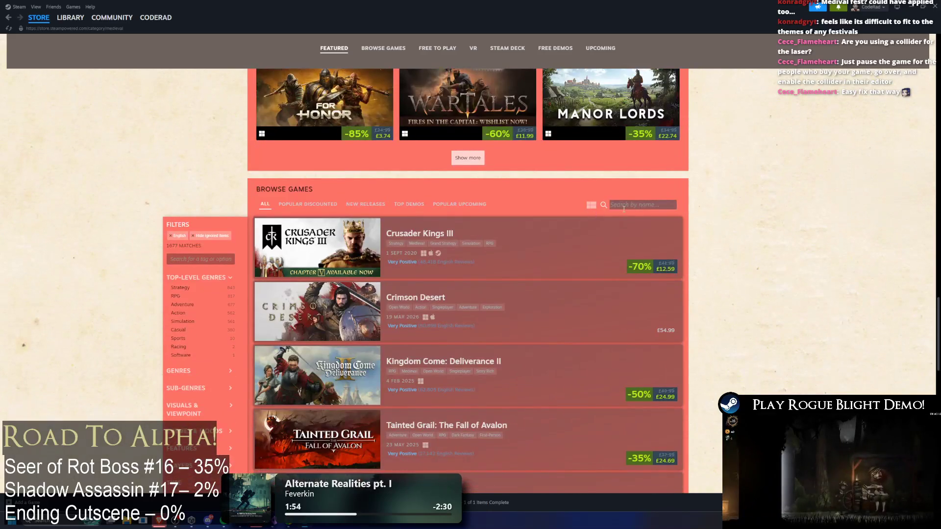
Search the festival's game list for 'rogue b'
click(624, 206)
text(rogue)
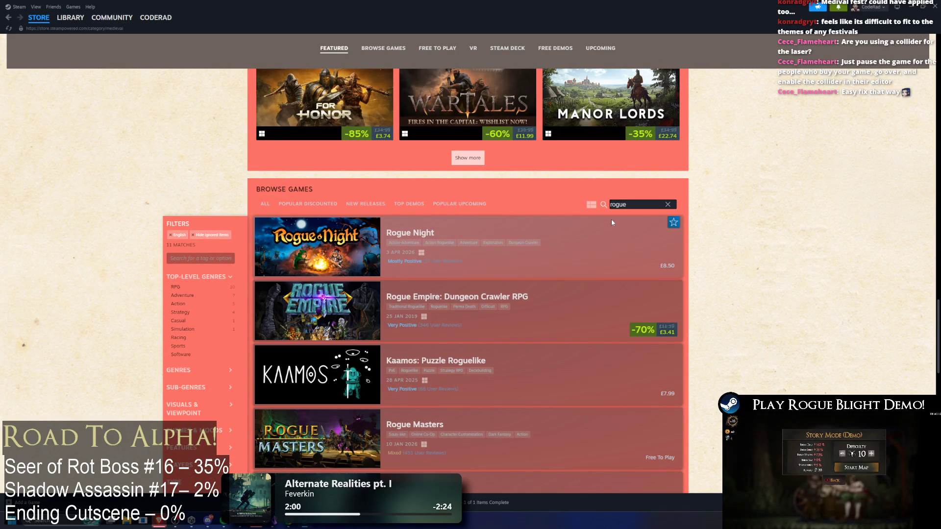
text( b)
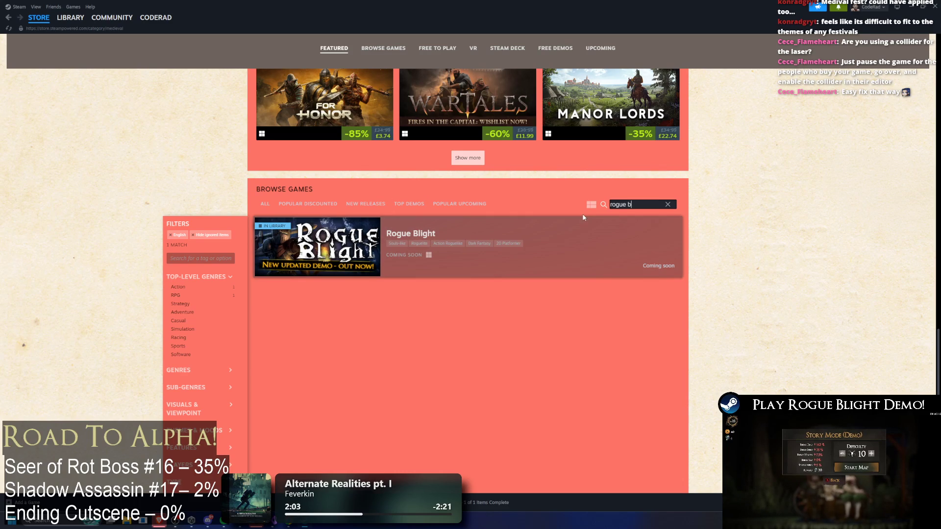
click(539, 206)
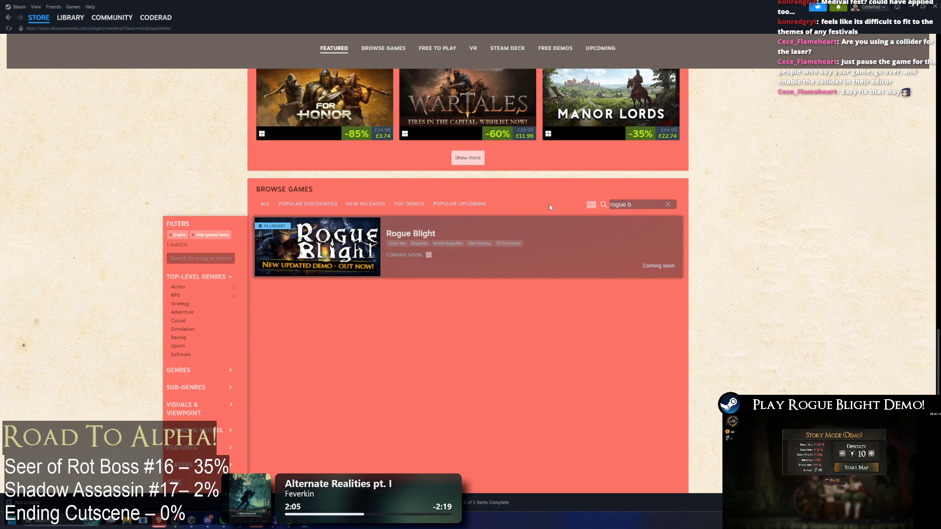
List the festival's Top Demos filtered to the Souls-like tag
click(401, 211)
click(196, 259)
text(souls)
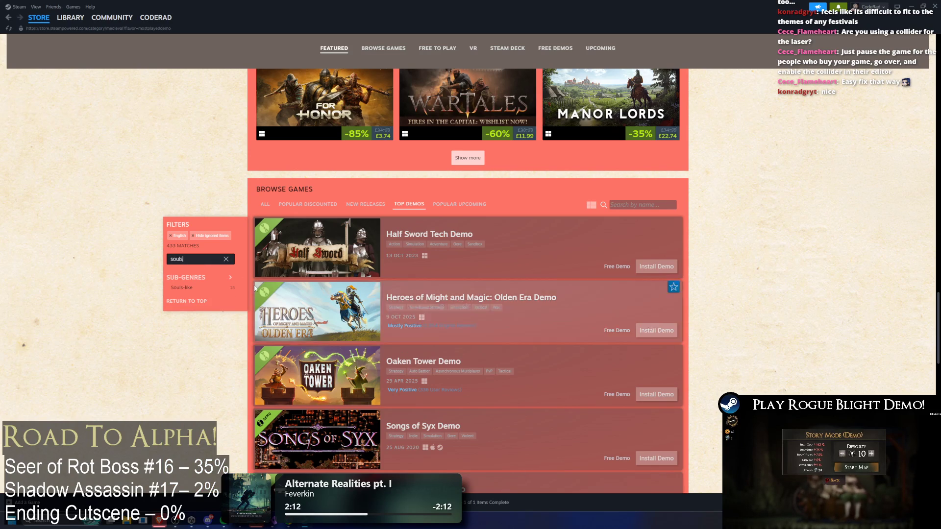
key(Return)
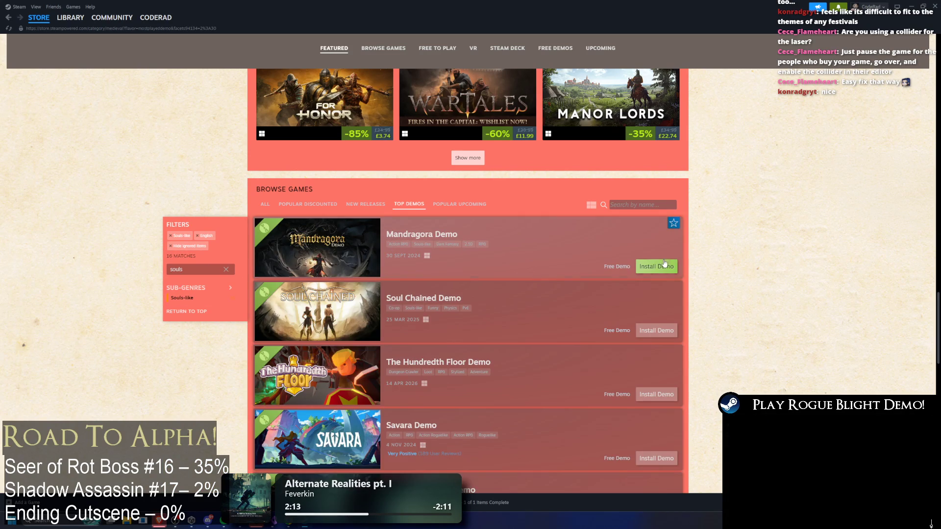
scroll(667, 261, down, 8)
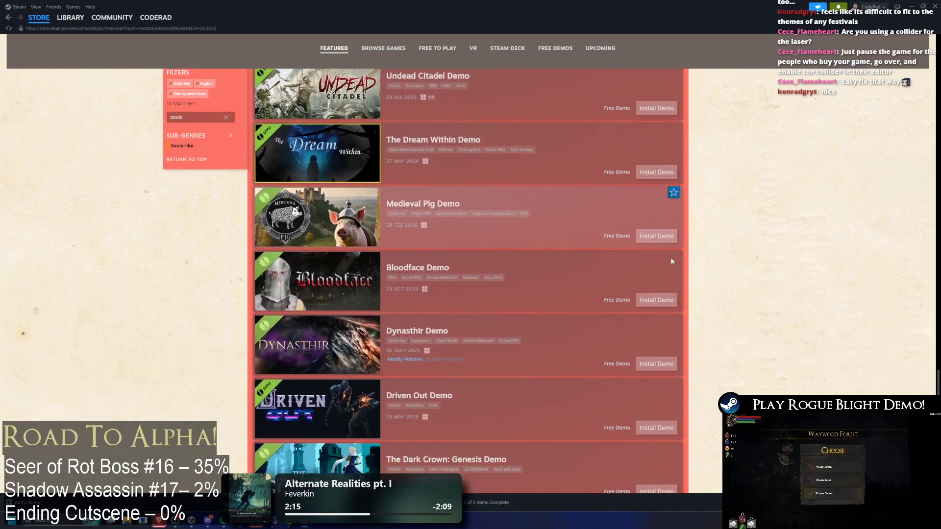
scroll(671, 260, down, 3)
scroll(666, 264, up, 8)
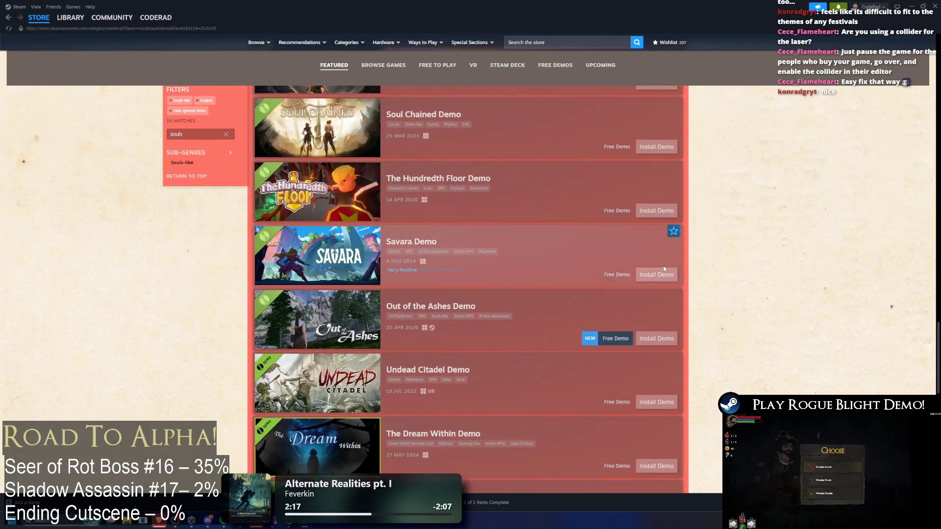
scroll(664, 269, down, 7)
Load more Souls-like demos and copy the filtered page's URL
click(460, 435)
scroll(564, 358, down, 4)
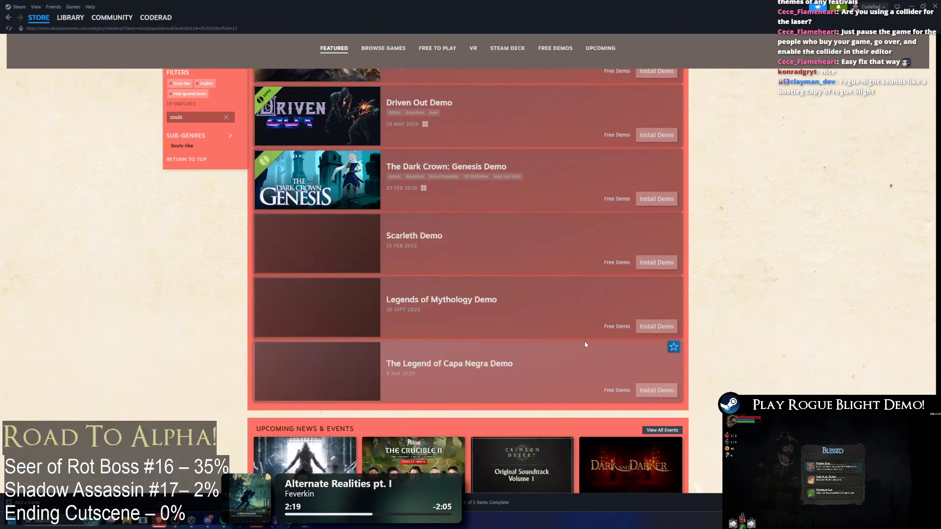
scroll(532, 387, up, 10)
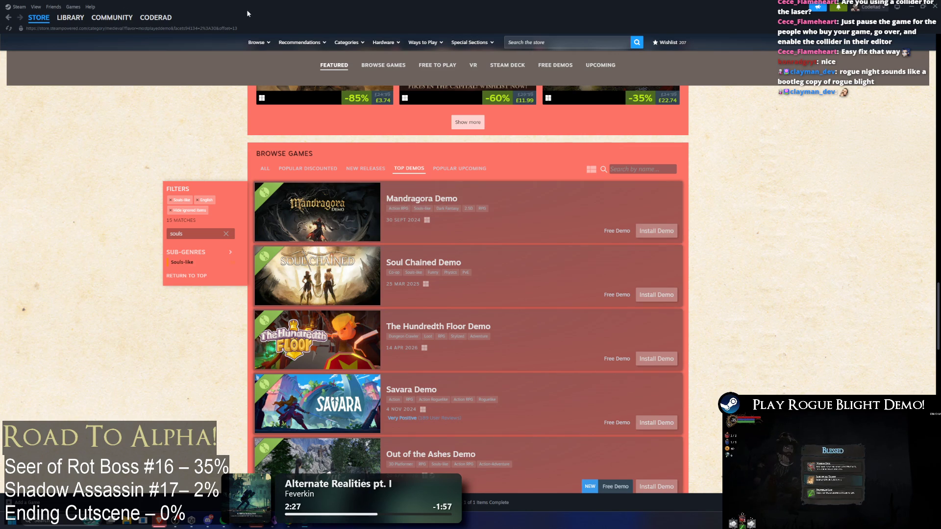
click(101, 28)
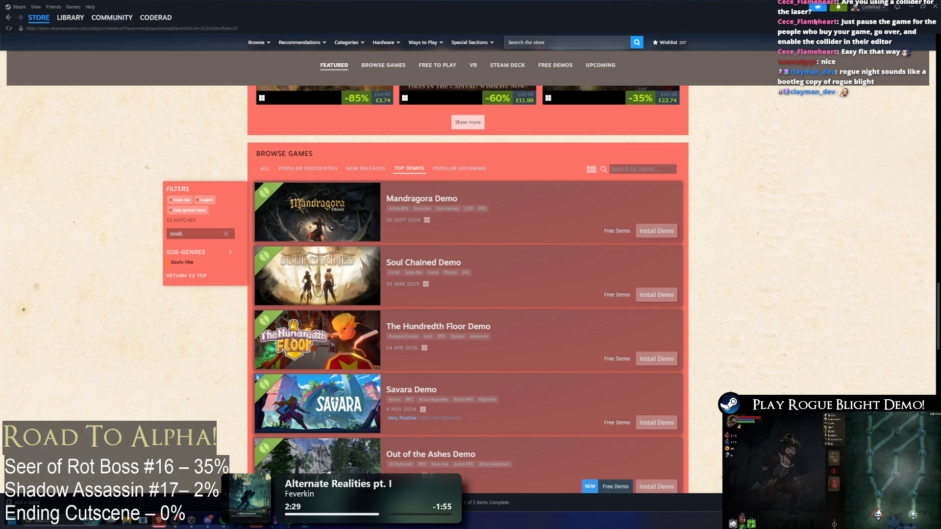
Launch Chrome and show the Medieval category's ALL list, then its Top Demos
key(super)
text(chrome)
key(Return)
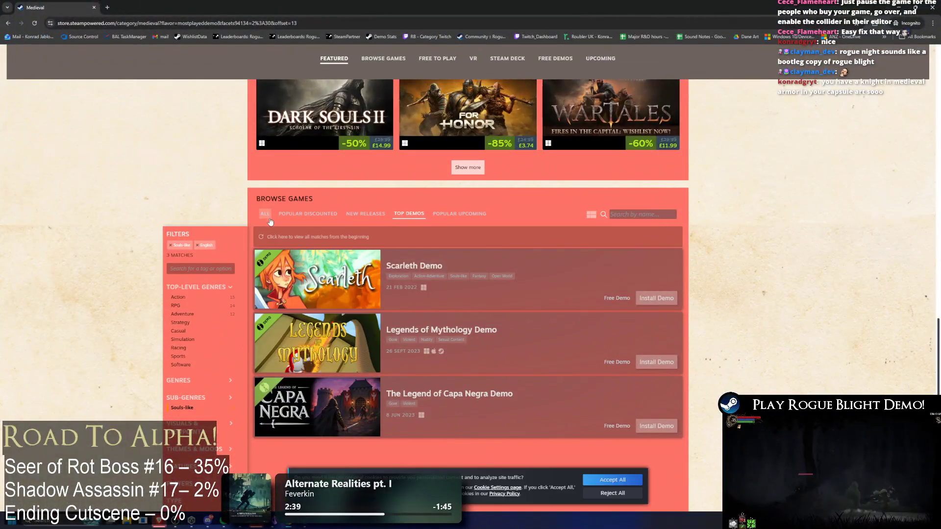
click(267, 215)
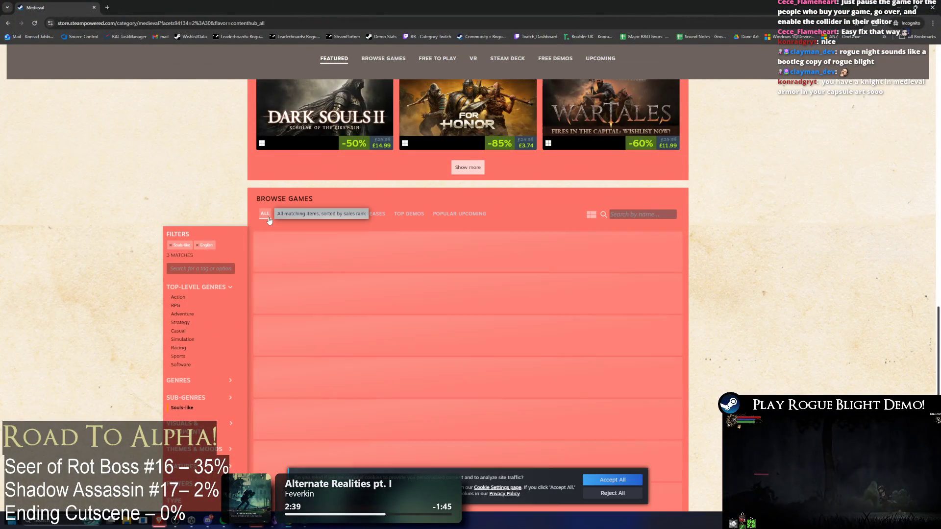
click(400, 216)
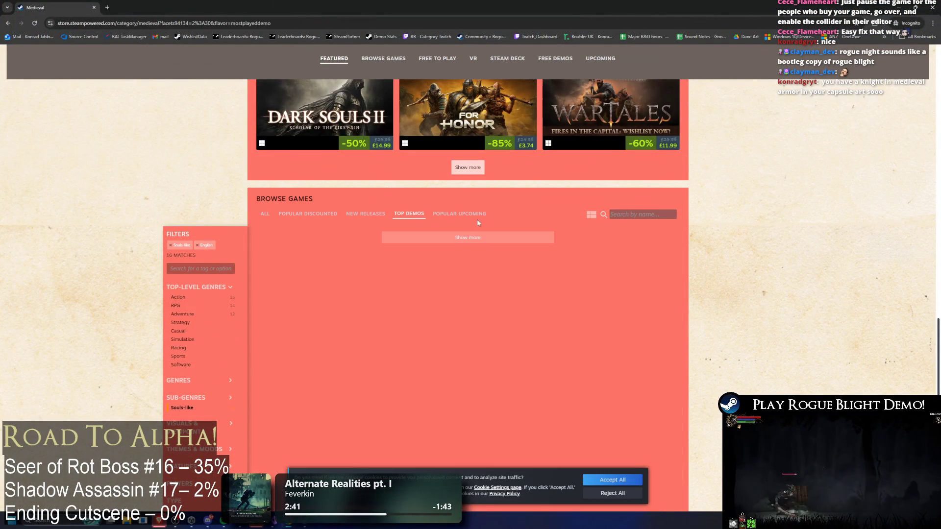
Scroll down to Rogue Blight Demo, then bring up the Steam client's Library home
scroll(566, 232, down, 6)
scroll(568, 235, down, 5)
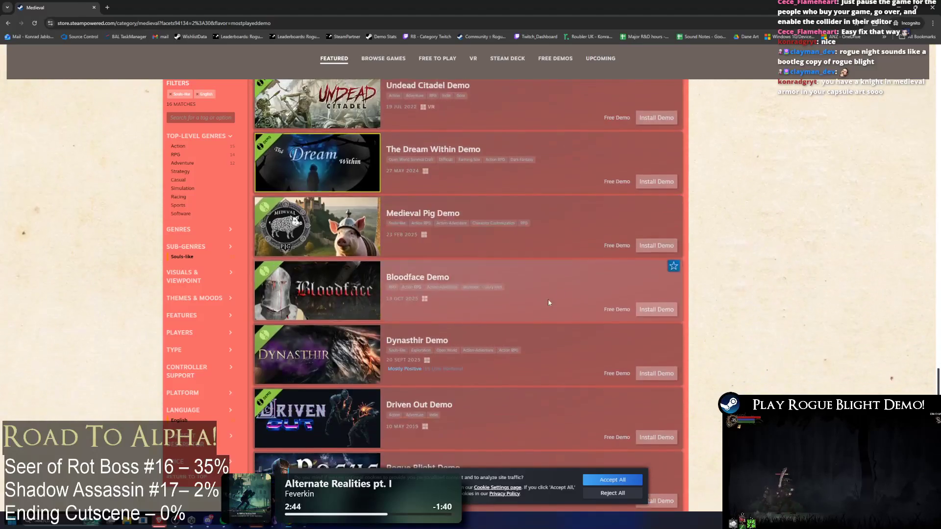
scroll(469, 378, down, 2)
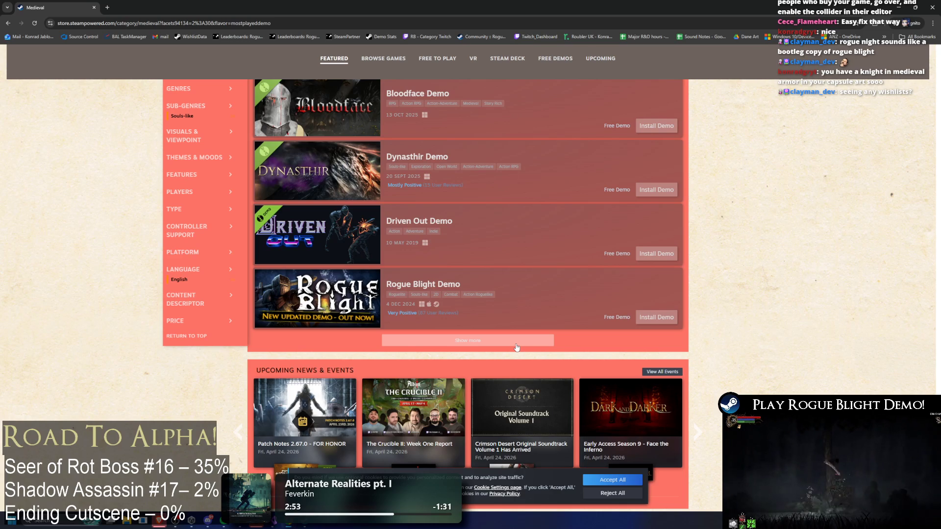
key(alt+Tab)
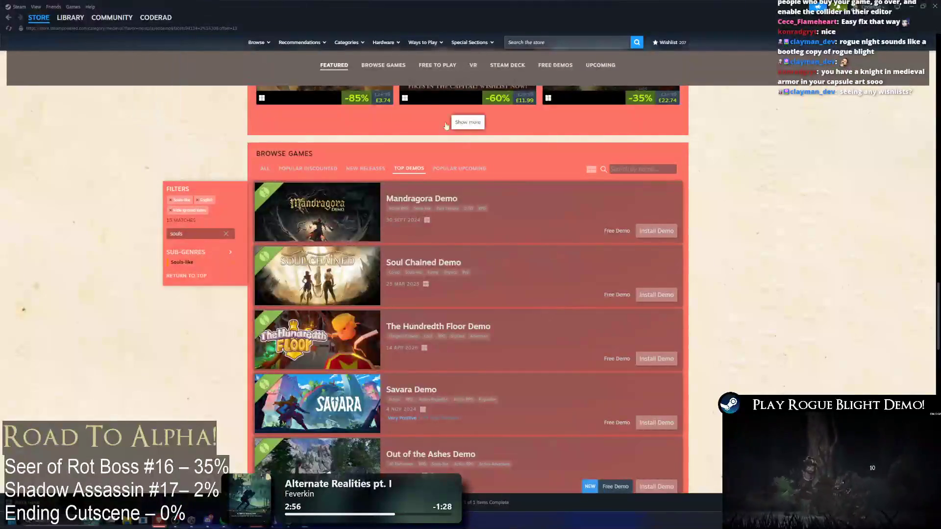
click(70, 17)
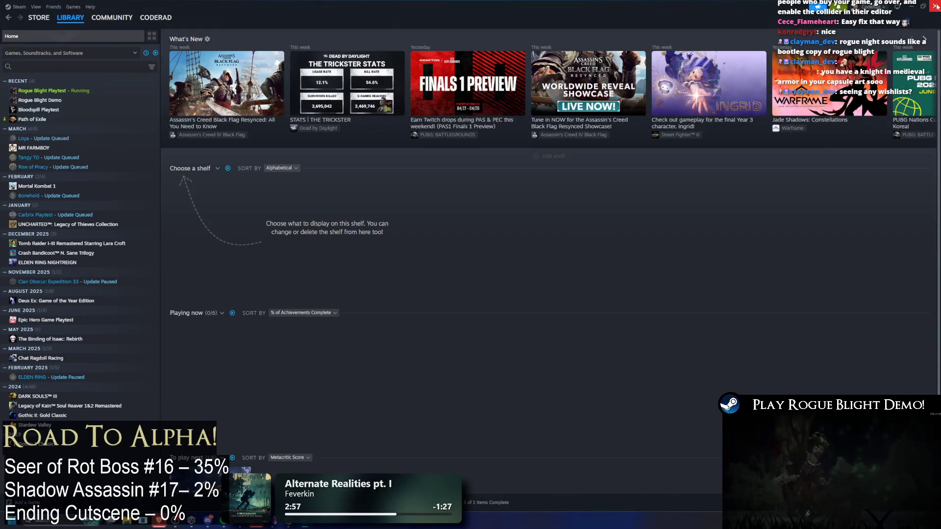
Return from Steam's Library to the Unity editor running the Rogue Blight play-test
key(alt+Tab)
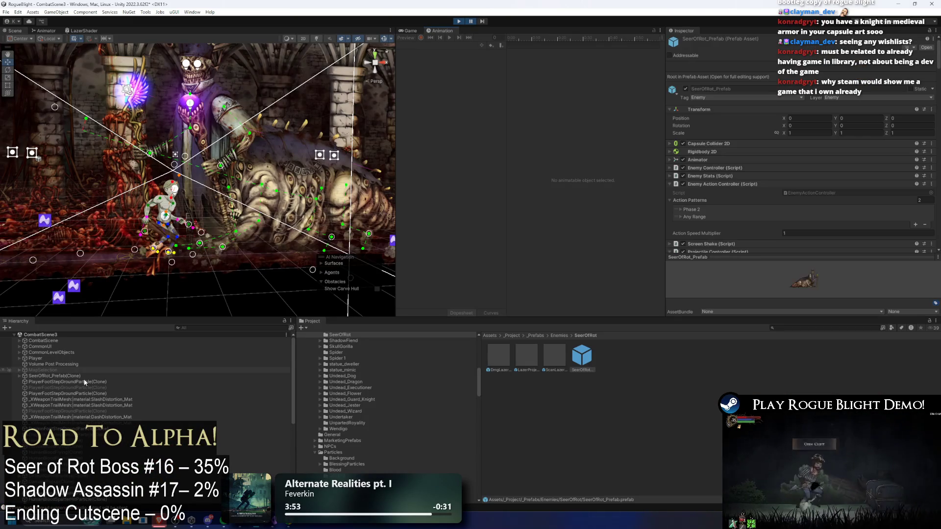
Find and select ScanLazerProjectile_Seer(Clone) in the running scene's Hierarchy
click(95, 382)
click(214, 326)
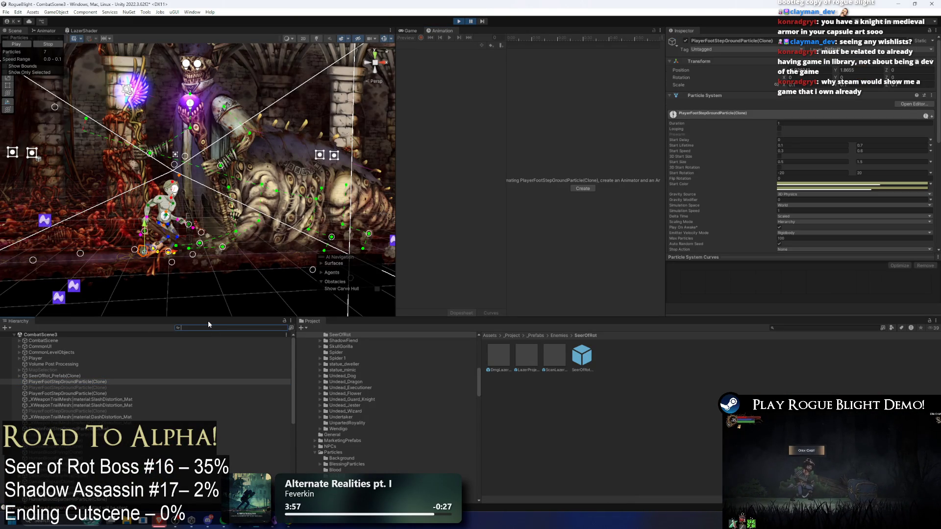
scroll(213, 416, down, 10)
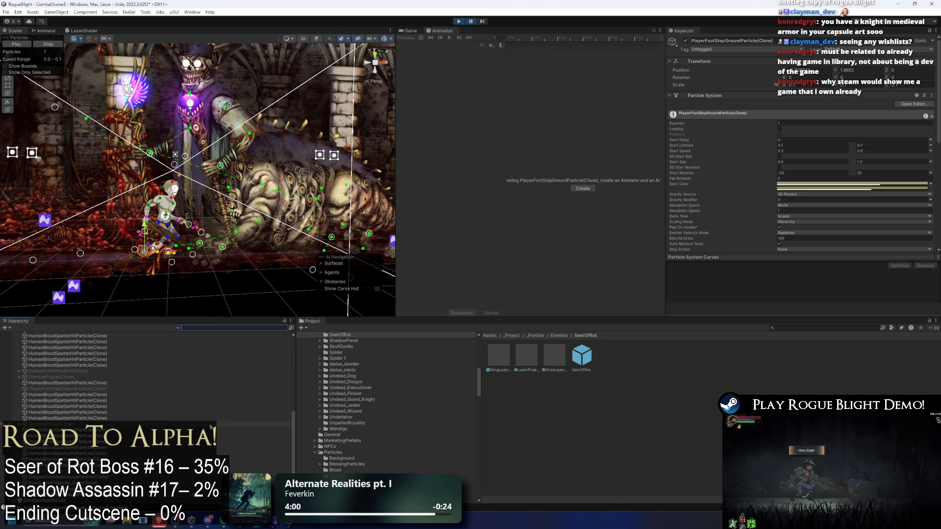
click(361, 236)
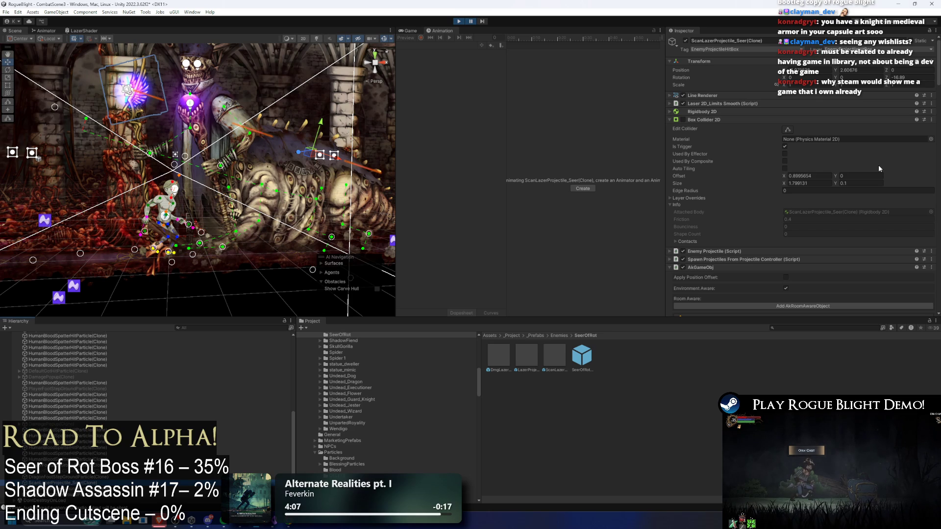
scroll(878, 165, down, 3)
Expand and collapse the laser's Enemy Projectile and Laser 2D_Limits Smooth components
click(754, 191)
scroll(755, 190, down, 1)
click(755, 172)
scroll(778, 162, up, 3)
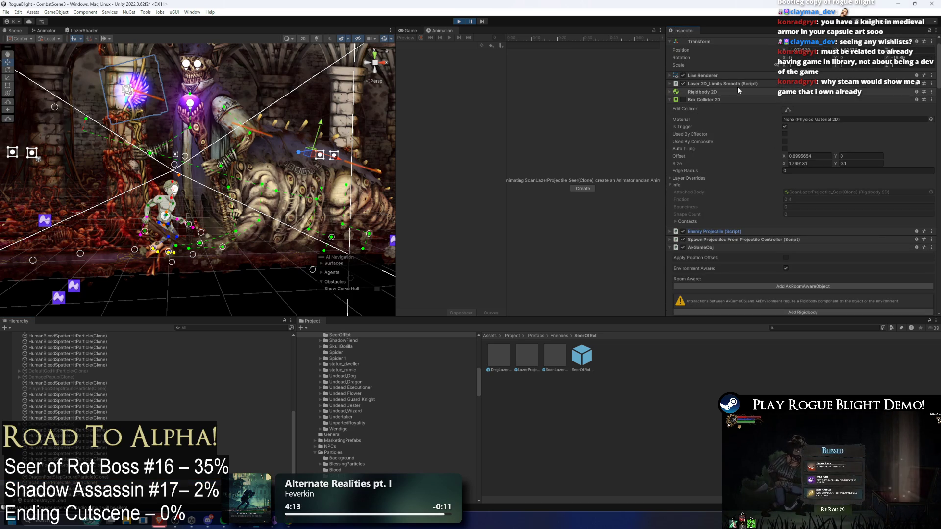
click(738, 84)
click(745, 84)
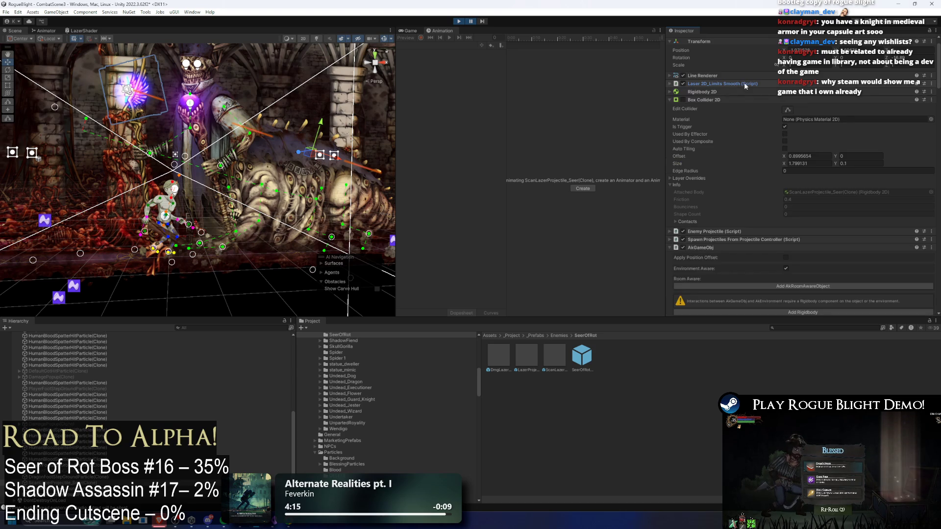
Scroll through the Projectile Controller to the DarknessLazerMat material, then stop play mode
scroll(737, 105, down, 10)
scroll(737, 116, down, 4)
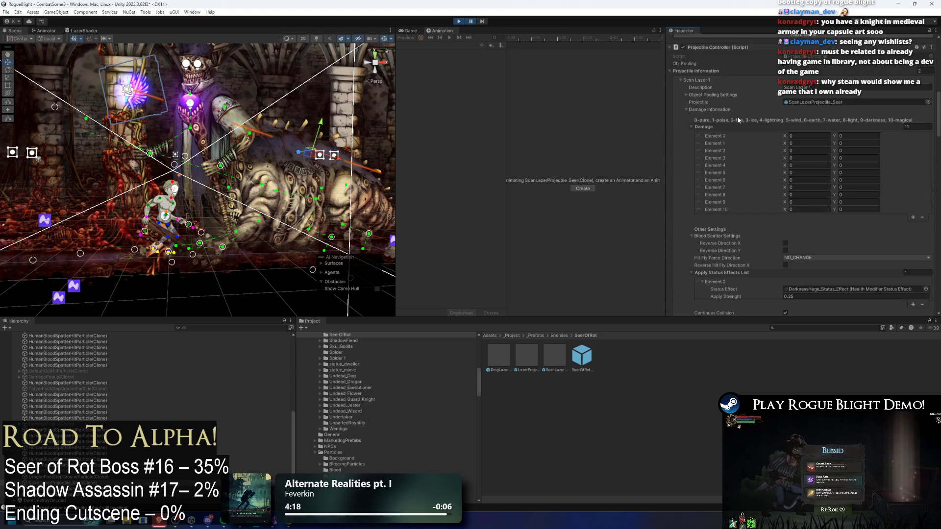
scroll(737, 116, down, 12)
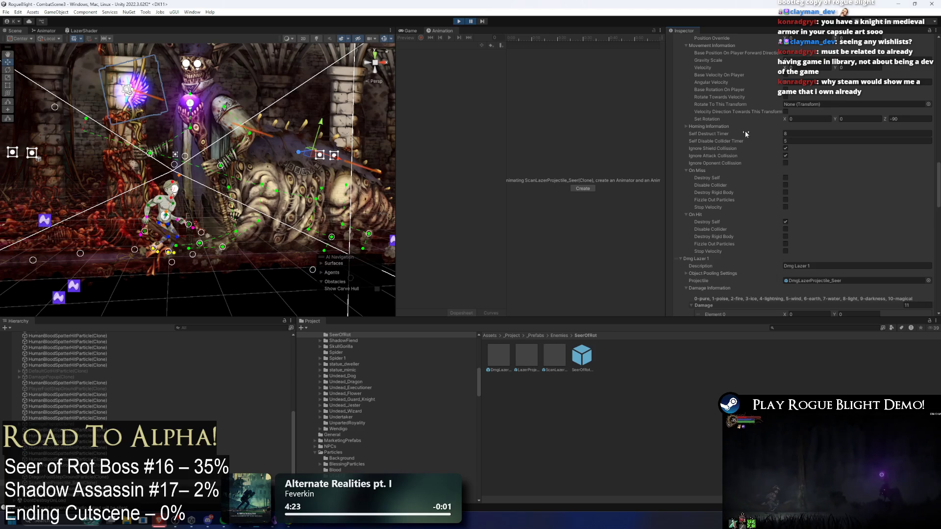
scroll(745, 131, down, 4)
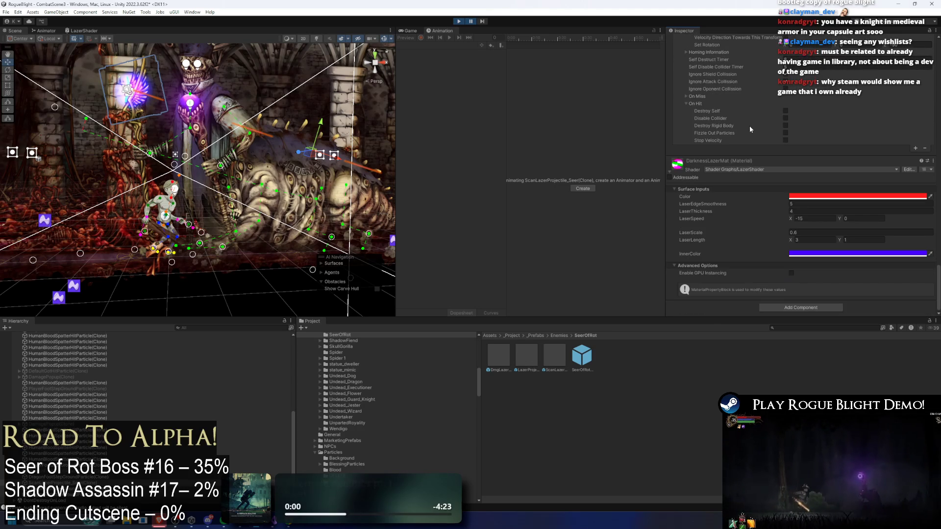
click(460, 22)
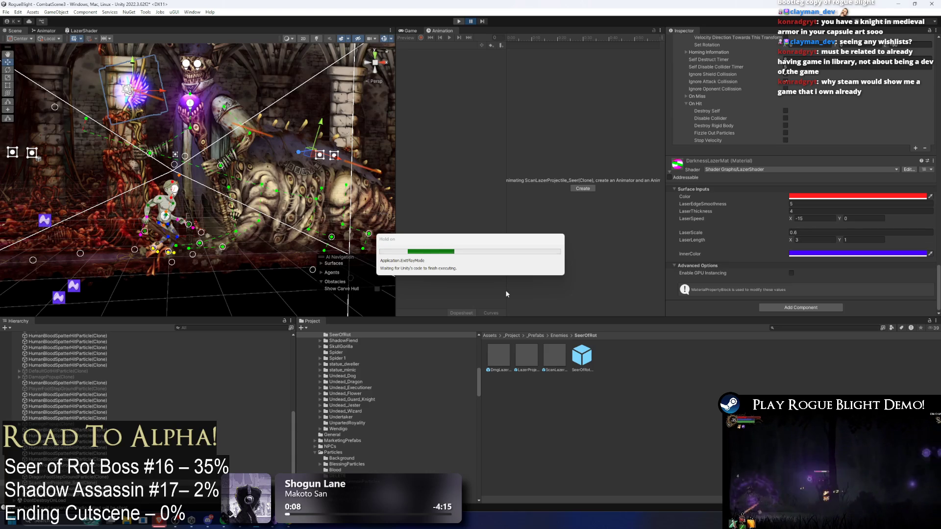
Open ScanLazerProjectile_Seer, expand its Enemy Projectile settings, then select the SeerOfRot prefab
double_click(551, 354)
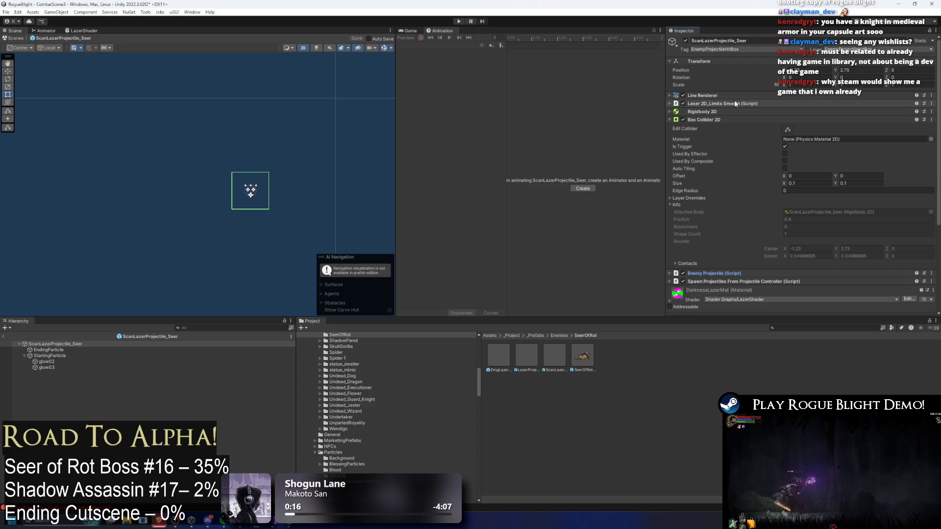
scroll(758, 229, down, 2)
click(760, 232)
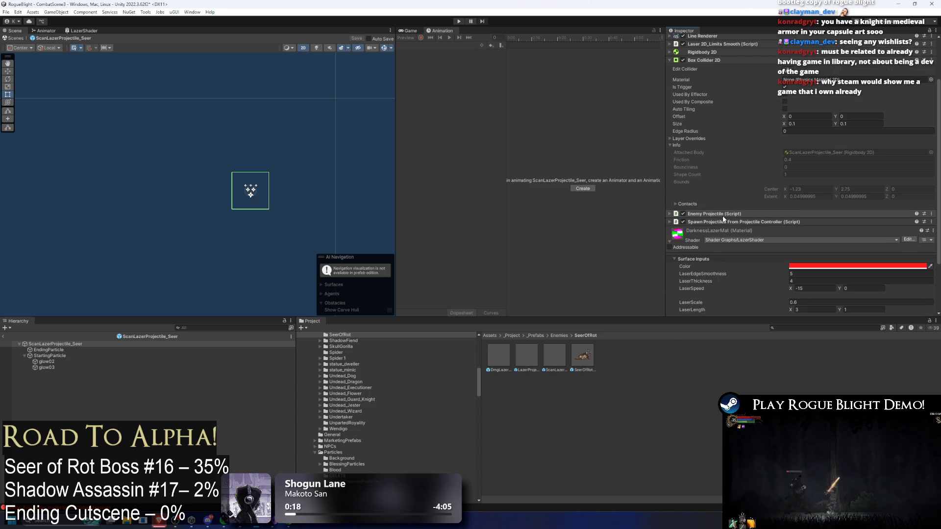
scroll(750, 210, down, 3)
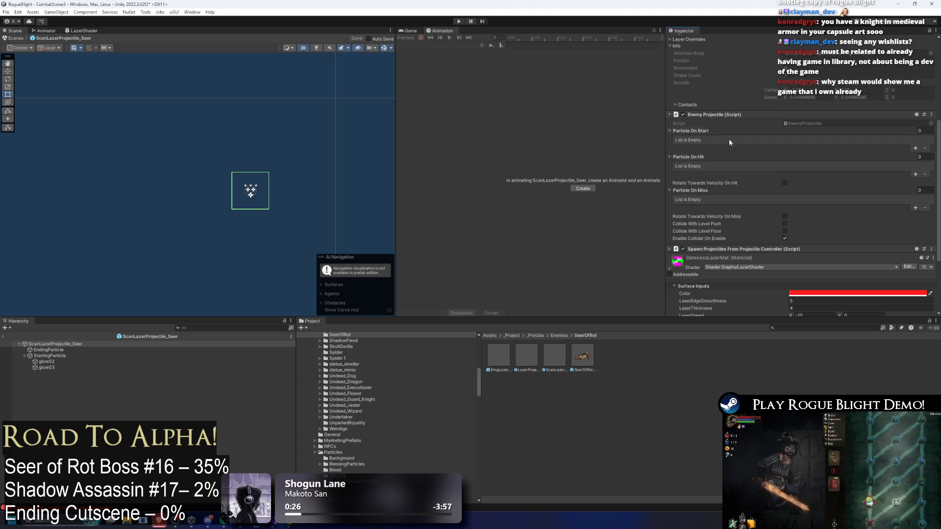
scroll(728, 133, down, 4)
scroll(749, 200, up, 10)
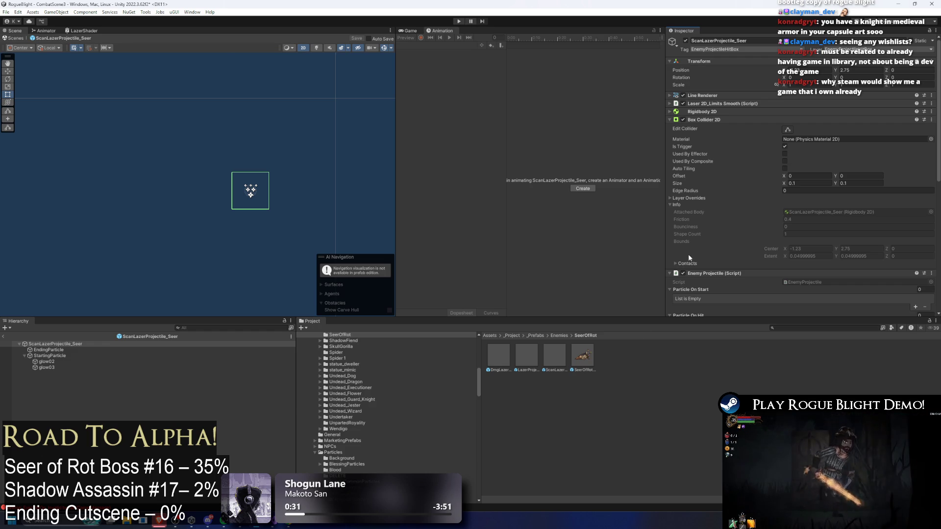
click(582, 354)
Set Scan Lazer 1's Self Disable Collider Timer to 8
scroll(830, 107, down, 5)
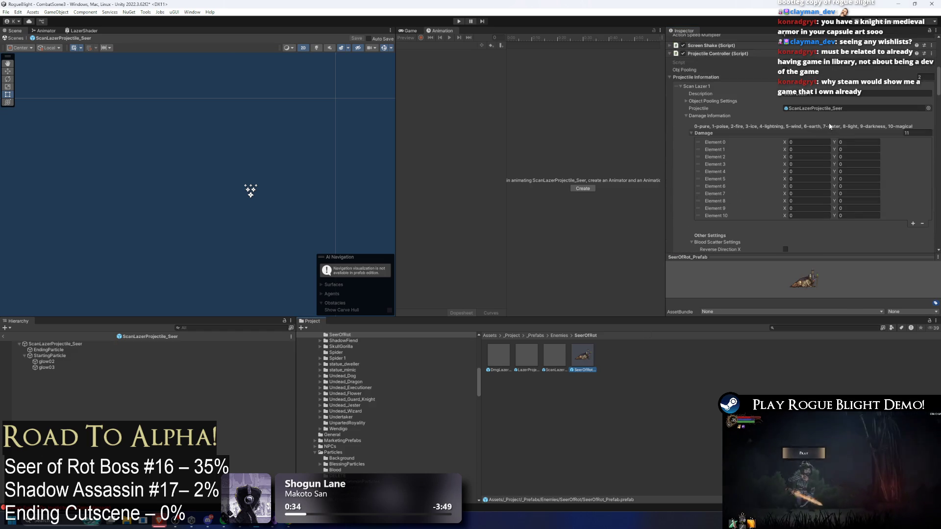
scroll(830, 107, down, 5)
scroll(829, 106, down, 10)
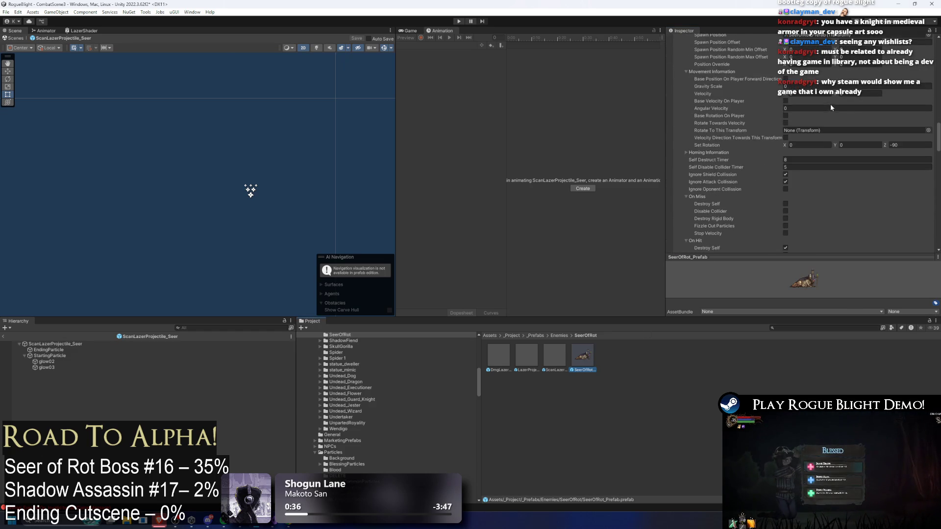
click(807, 127)
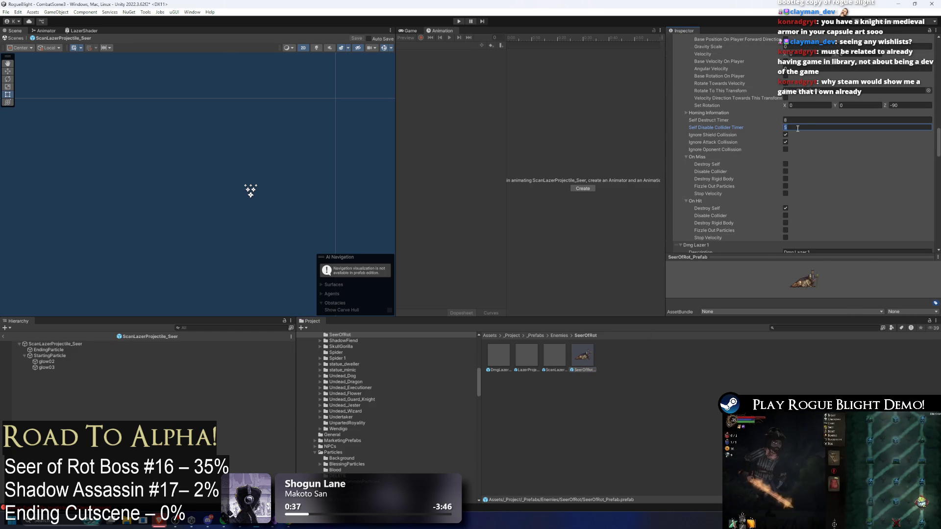
text(8)
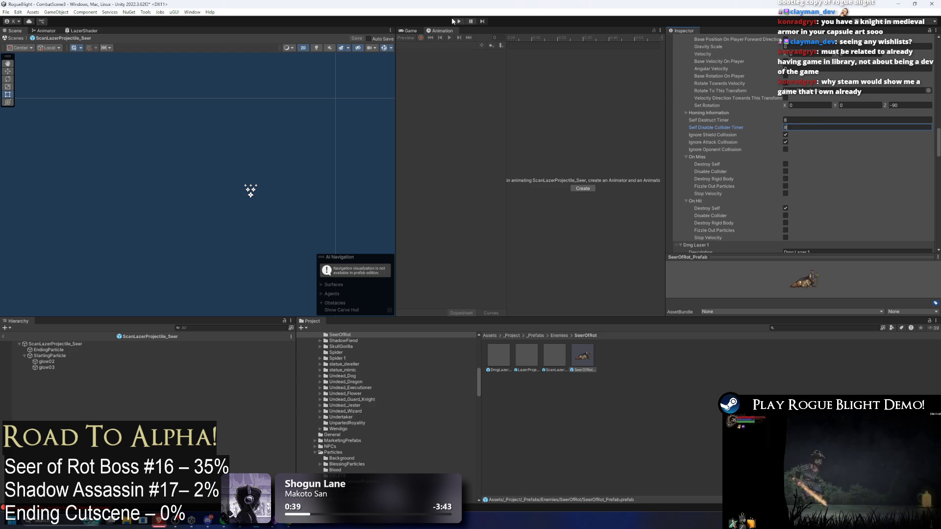
Play-test the boss fight, walking and jumping the player around the Seer, then stop
click(459, 21)
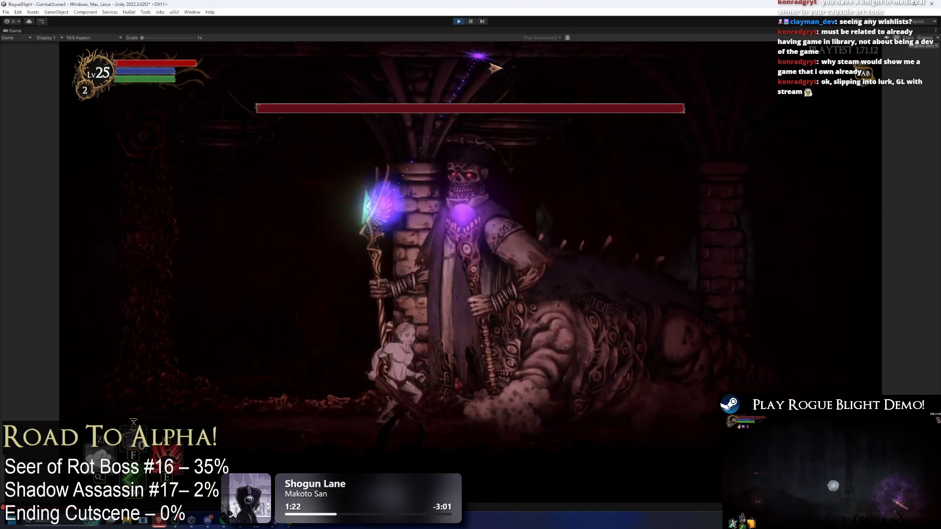
key(d)
key(a)
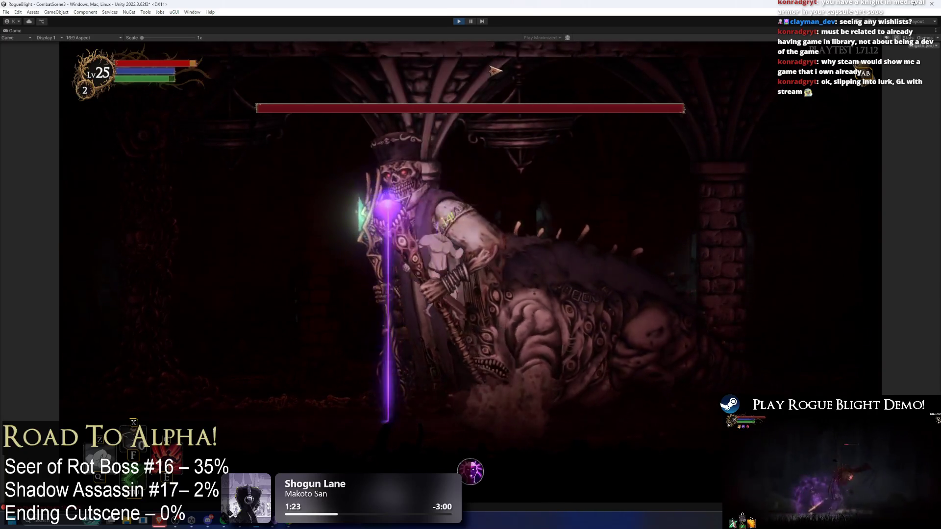
key(a)
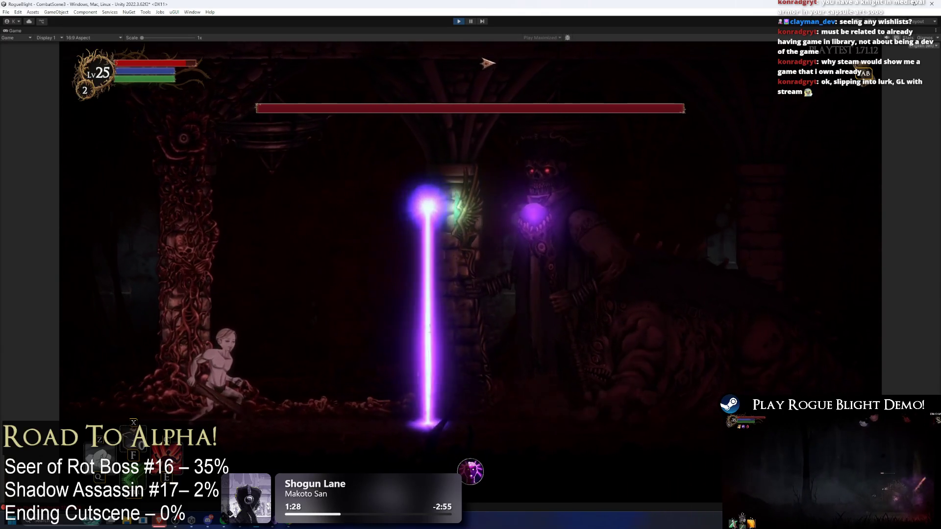
key(space)
key(a)
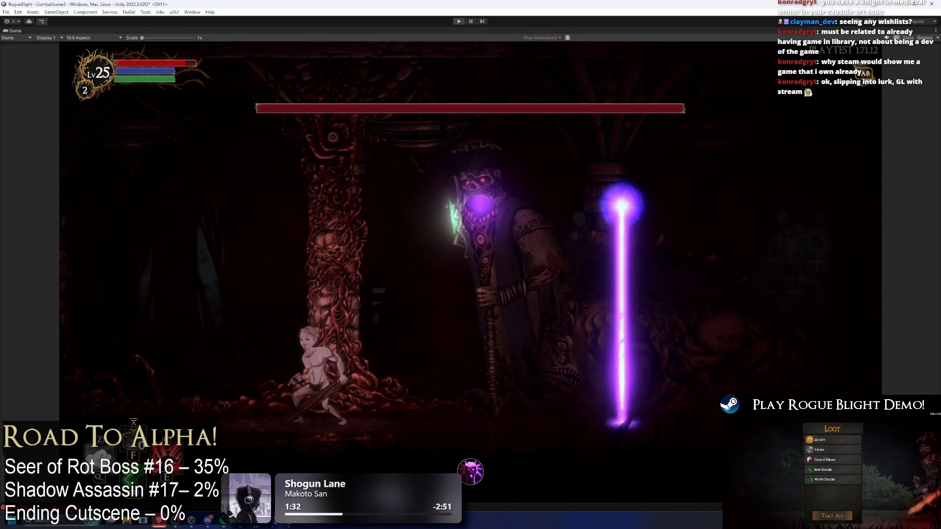
key(ctrl+p)
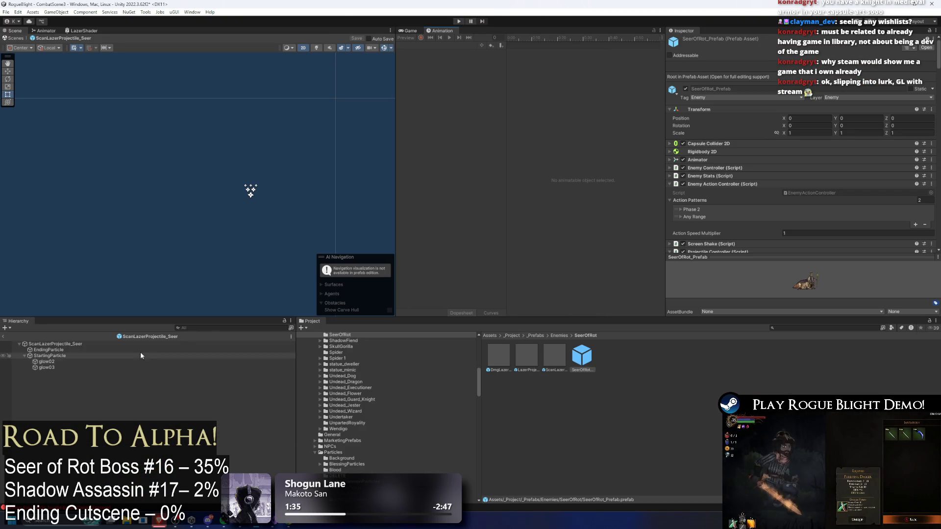
Collapse Box Collider 2D and Enemy Projectile on ScanLazerProjectile_Seer's root, then reopen SeerOfRot_Prefab
click(130, 344)
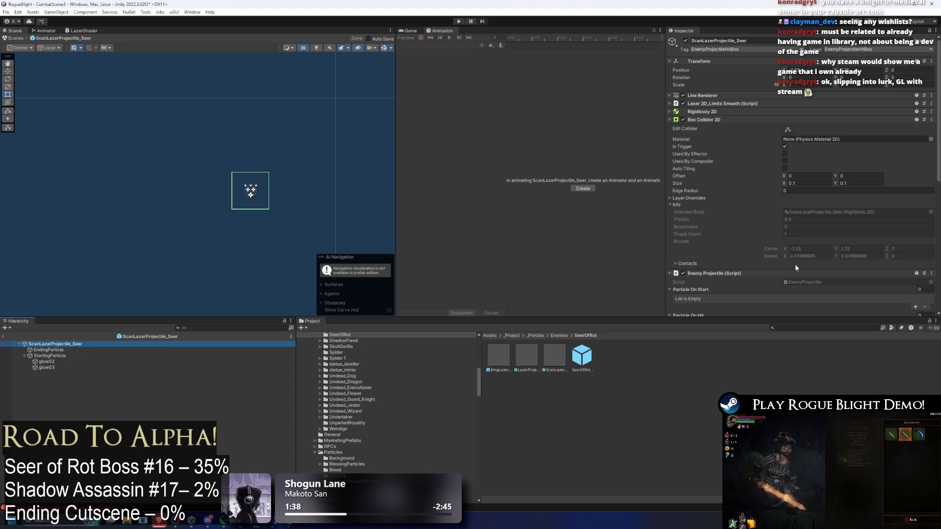
click(710, 118)
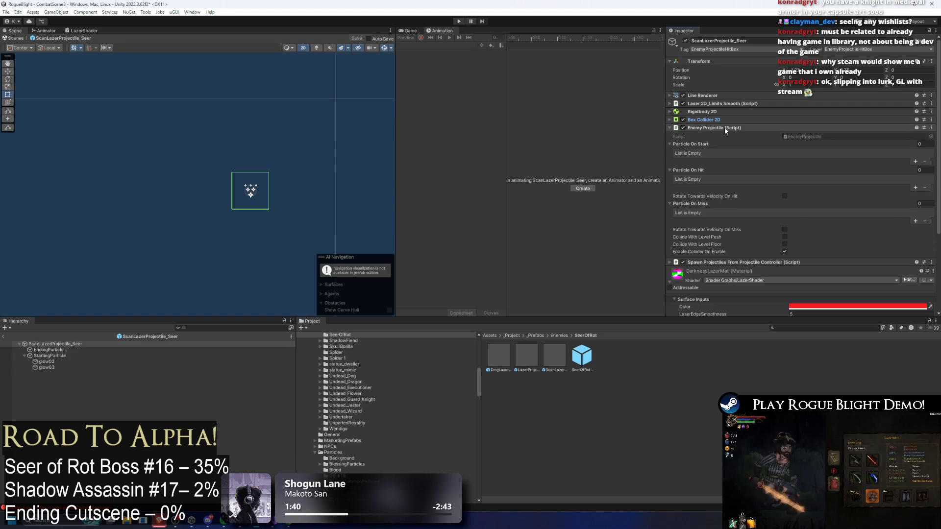
click(725, 128)
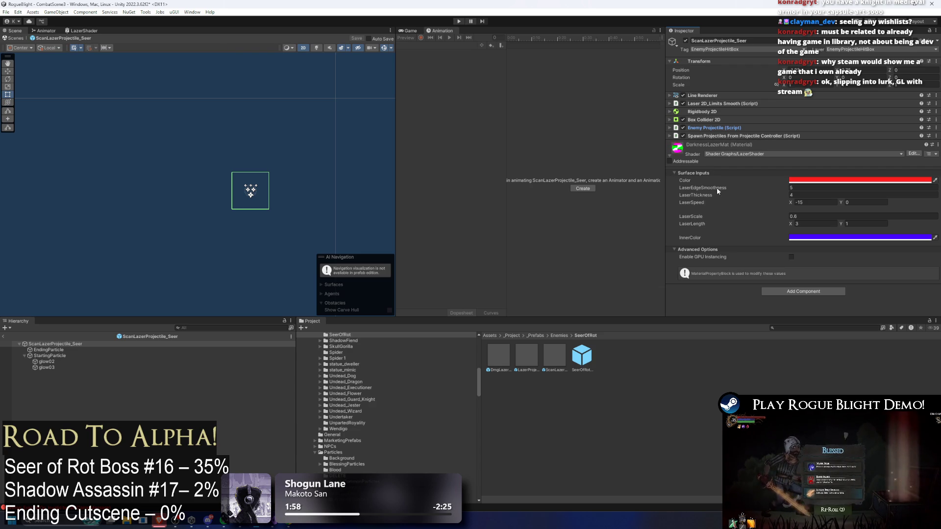
double_click(581, 354)
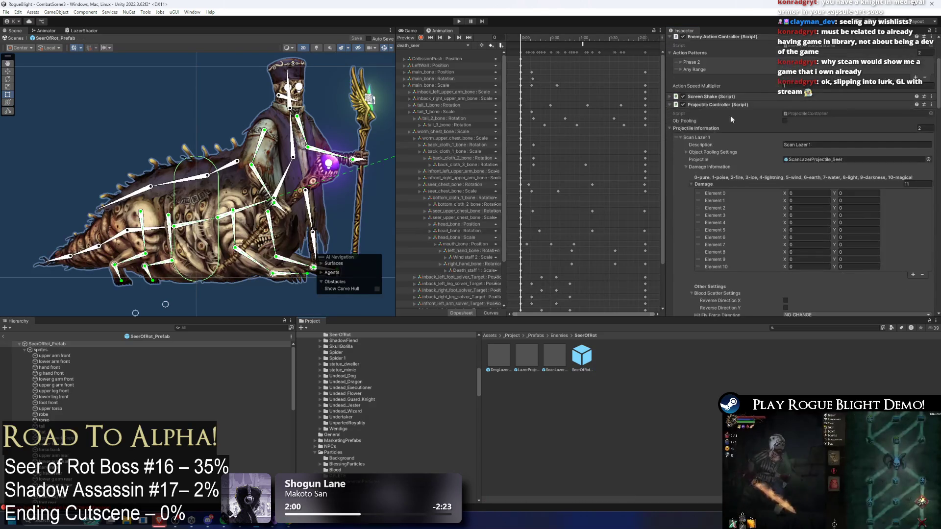
Collapse Scan Lazer 1, enable Spawn Spawners Position, save SeerOfRot_Prefab and start play mode
scroll(725, 112, down, 2)
click(708, 99)
scroll(736, 119, down, 9)
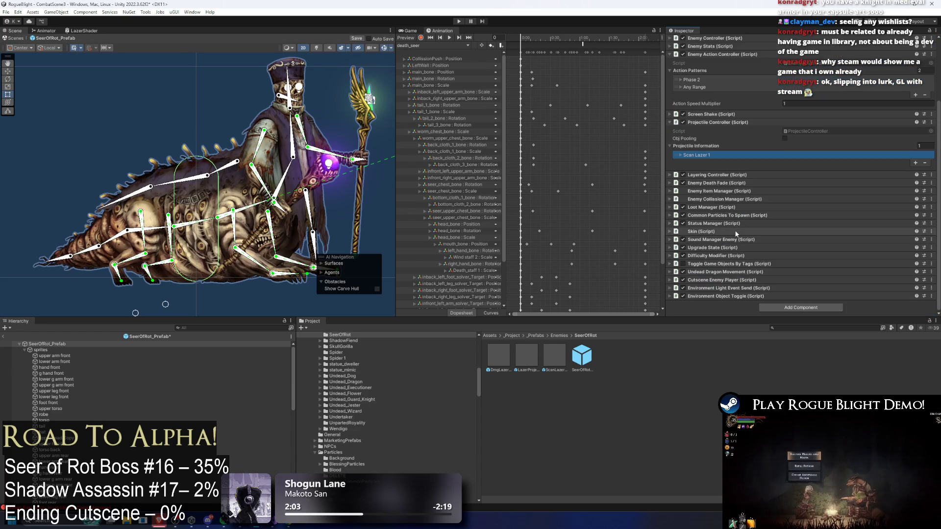
scroll(827, 180, up, 7)
scroll(828, 179, down, 9)
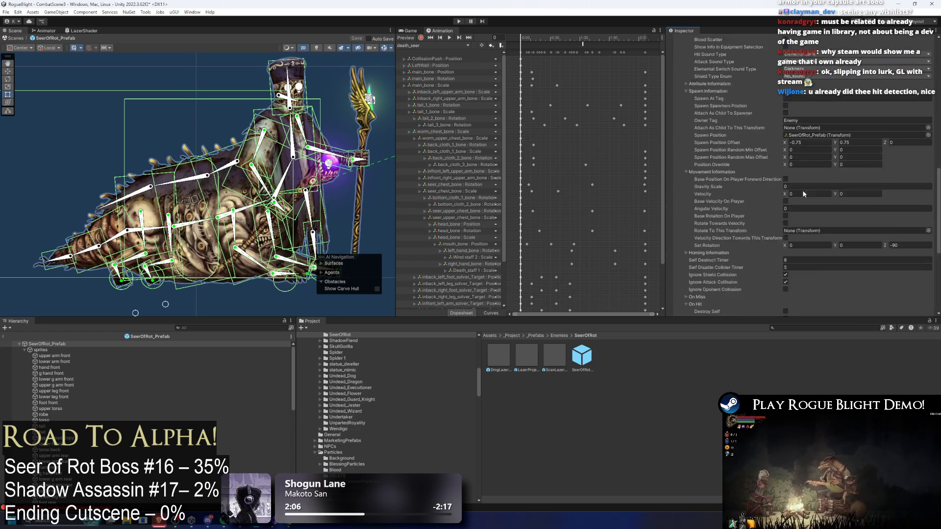
click(786, 85)
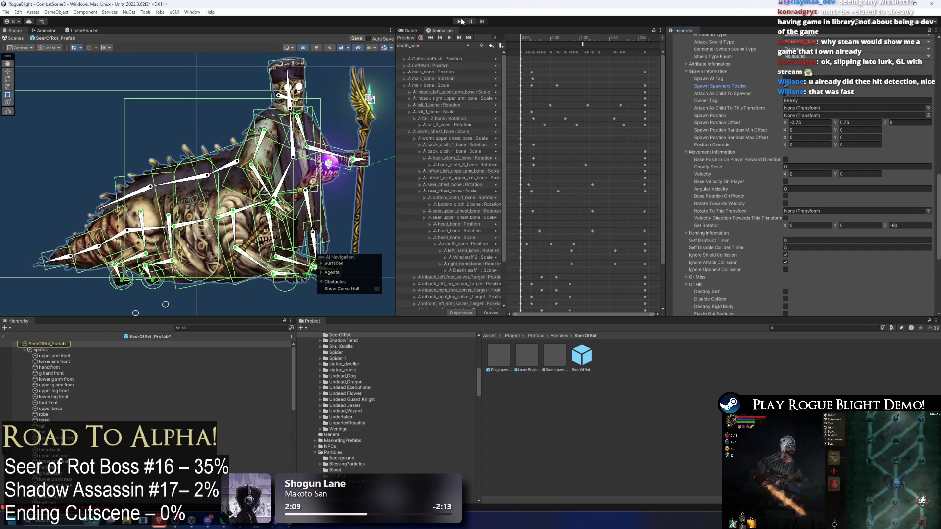
key(ctrl+s)
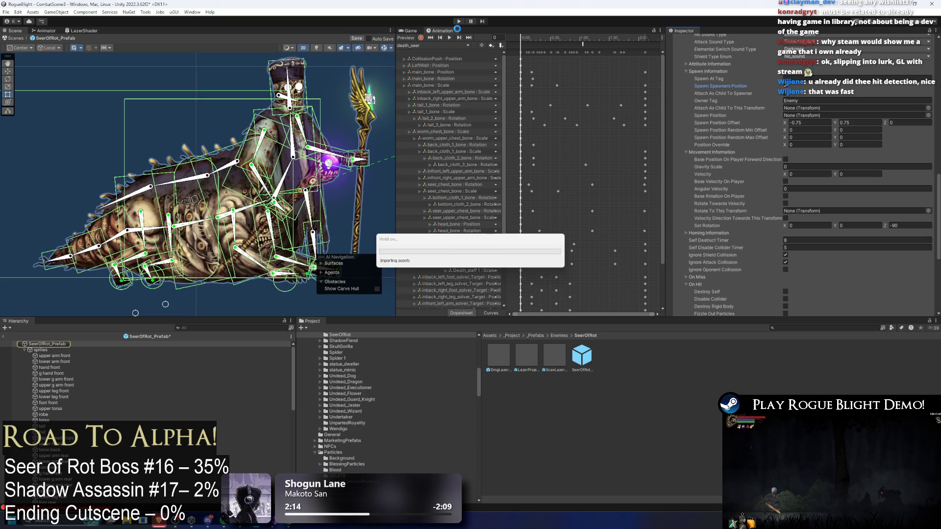
key(Escape)
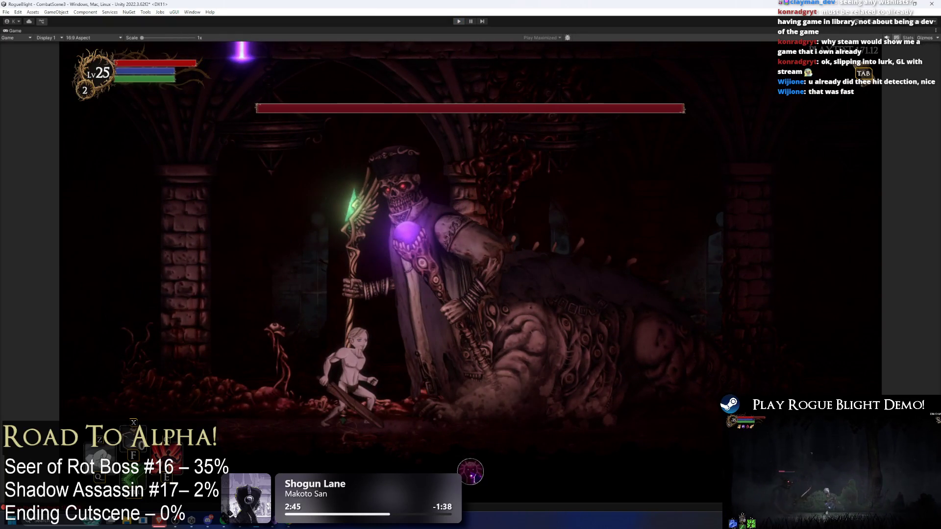
Stop the Seer of Rot play-test and return to the CombatScene3 editor
key(ctrl+p)
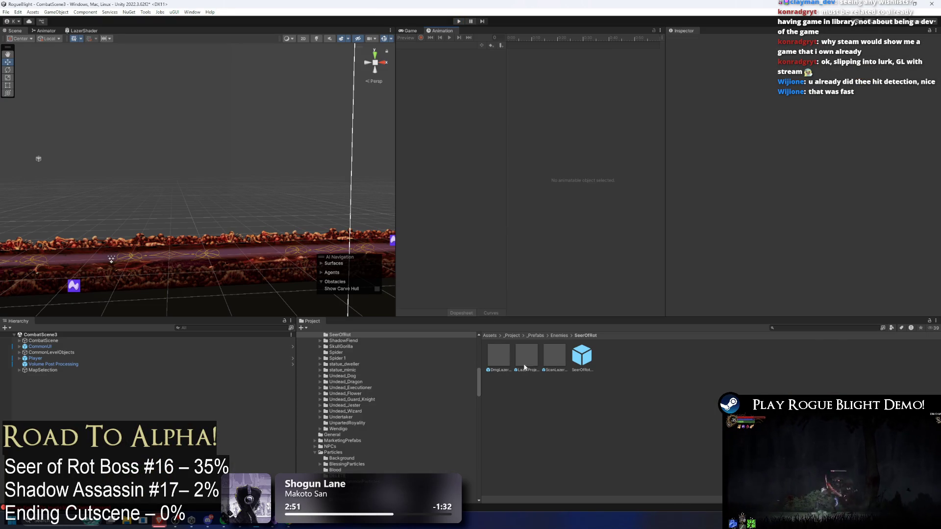
Adjust and save the Transforms of ScanLazerProjectile_Seer and DmgLazerProjectile_Seer
double_click(555, 362)
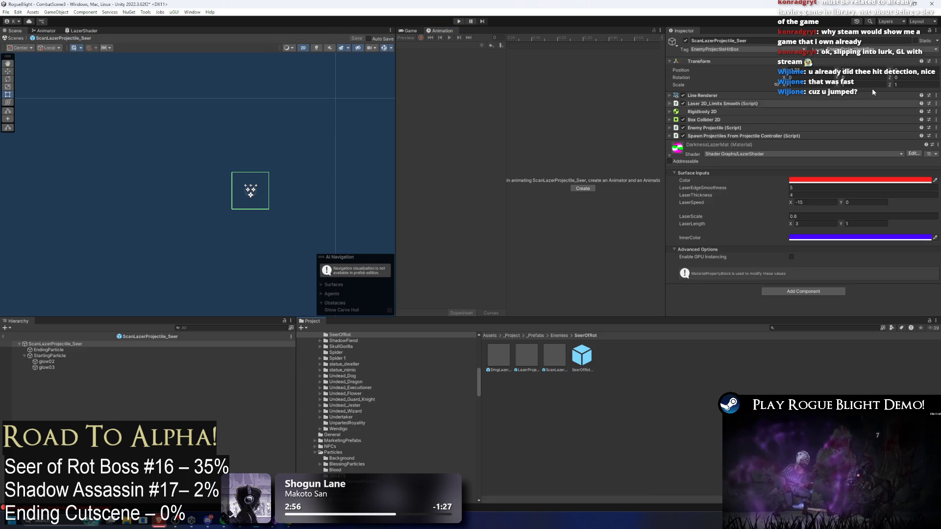
drag(890, 70, 884, 68)
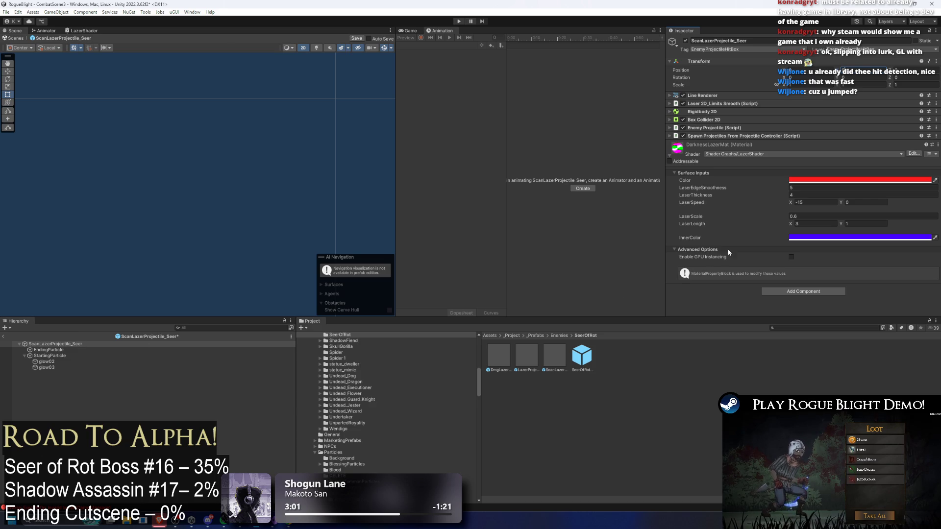
key(ctrl+s)
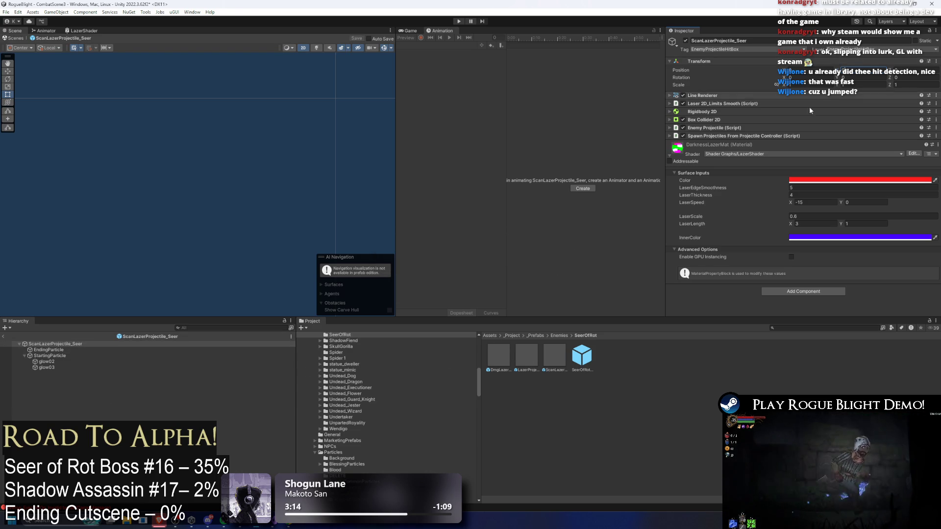
double_click(493, 354)
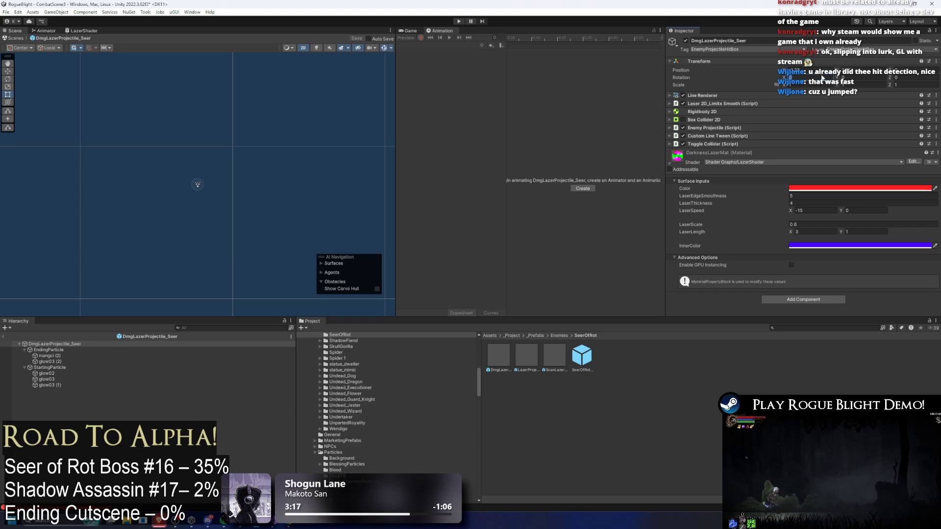
key(Tab)
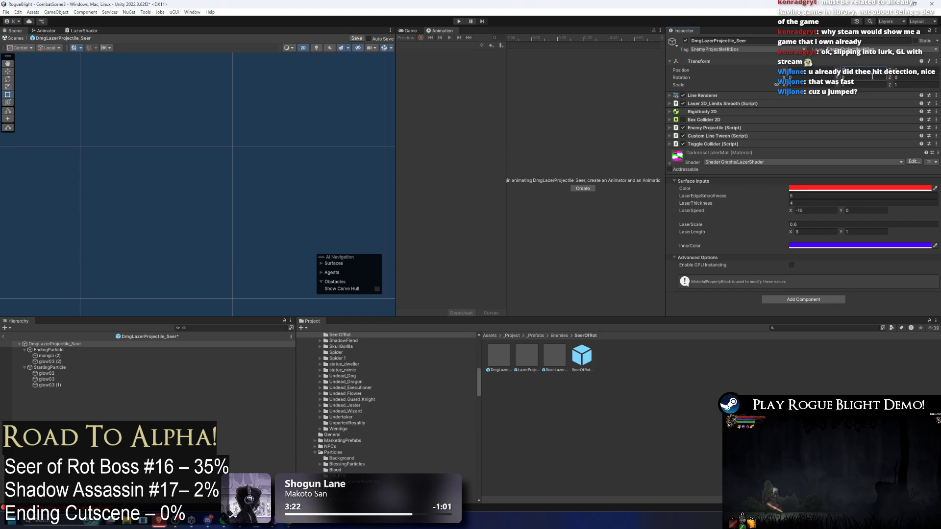
key(ctrl+s)
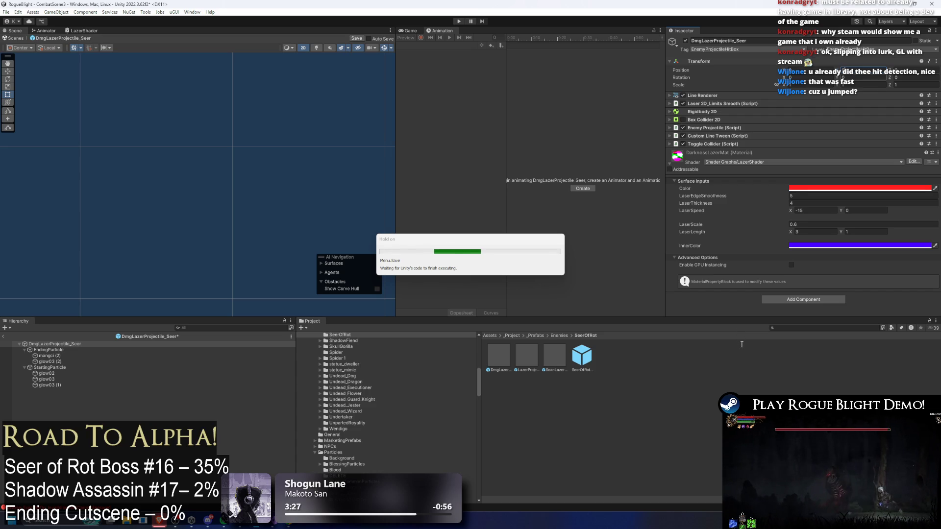
Remove DarknessHuge_Status_Effect from Scan Lazer 1's Apply Status Effects List and start a play-test
click(581, 353)
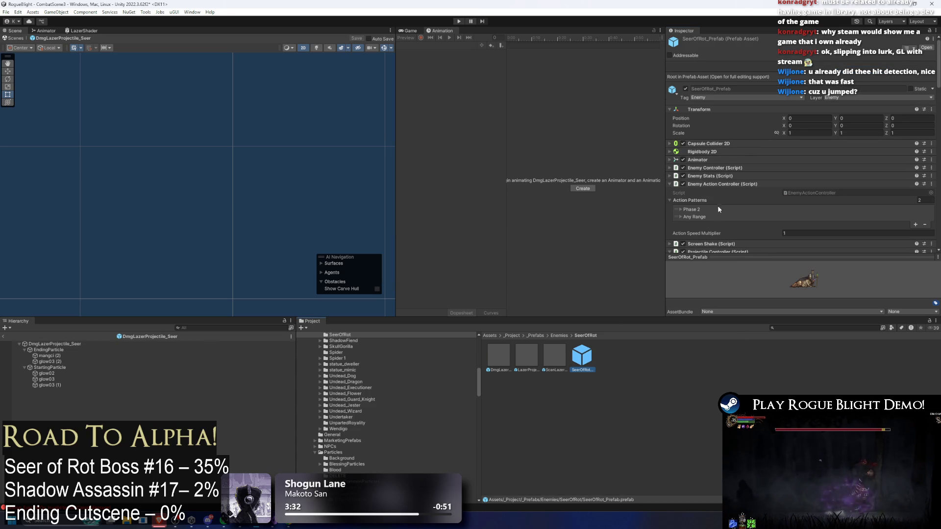
scroll(745, 185, down, 5)
scroll(734, 154, down, 1)
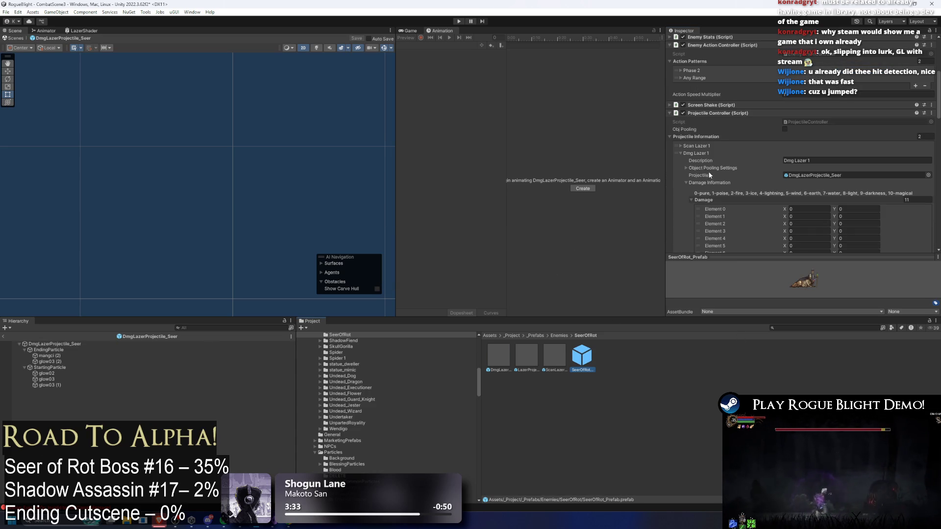
click(693, 148)
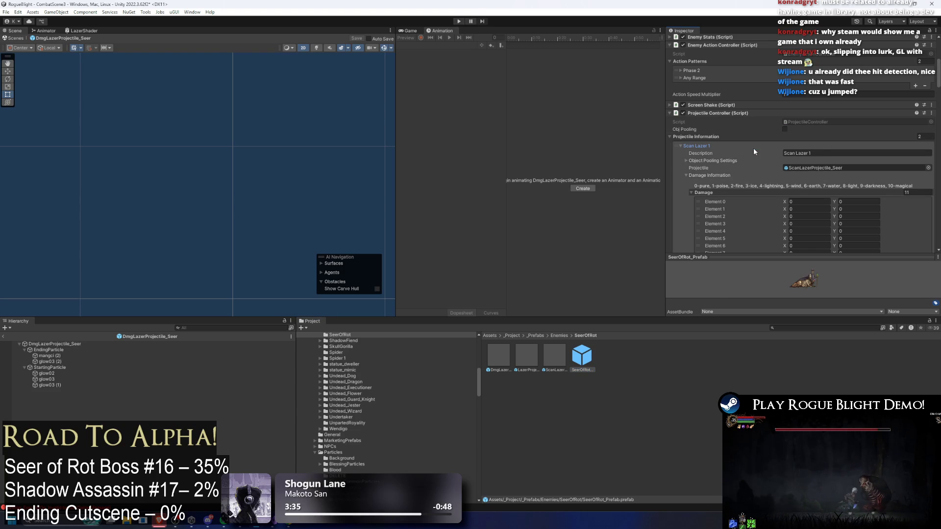
scroll(754, 152, down, 9)
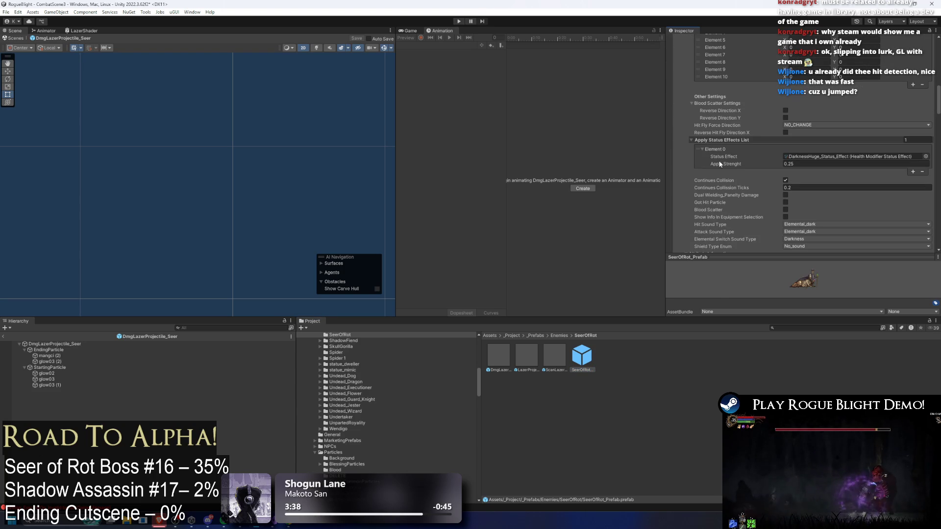
click(698, 158)
key(Delete)
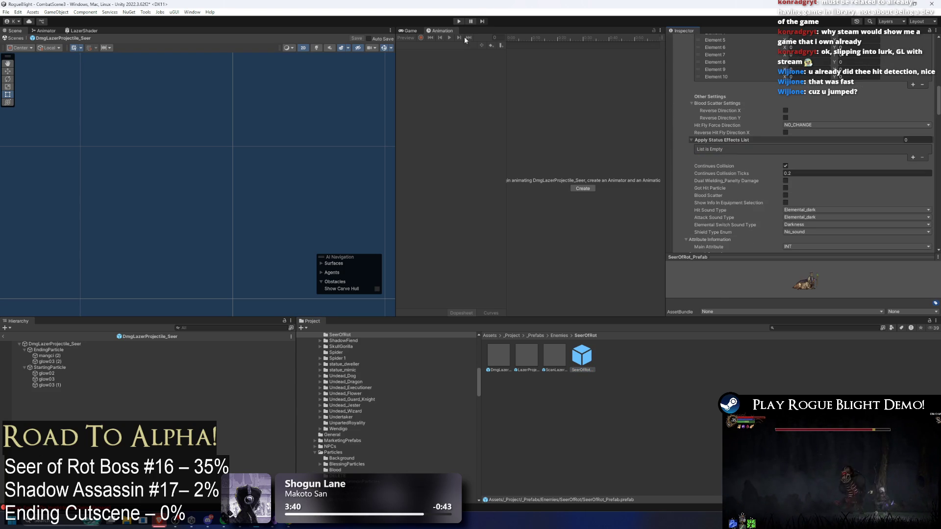
click(457, 21)
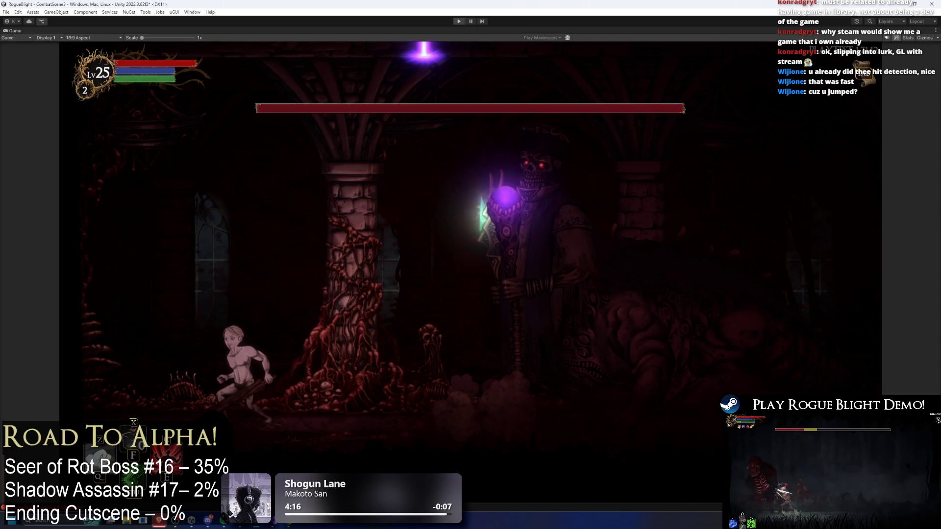
key(ctrl+p)
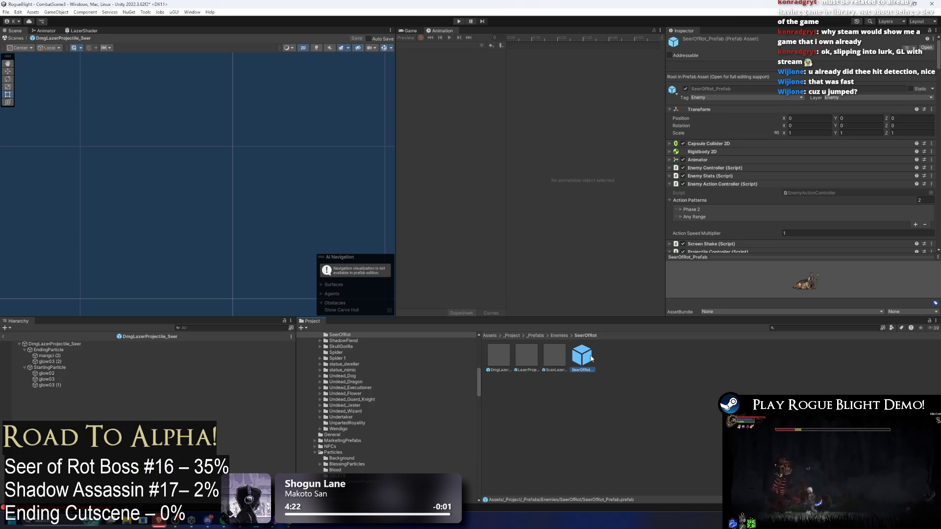
In SeerOfRot_Prefab, set Spawn Position Offset X to 0, expand Attribute Information, and enter play mode
double_click(592, 358)
scroll(779, 235, down, 3)
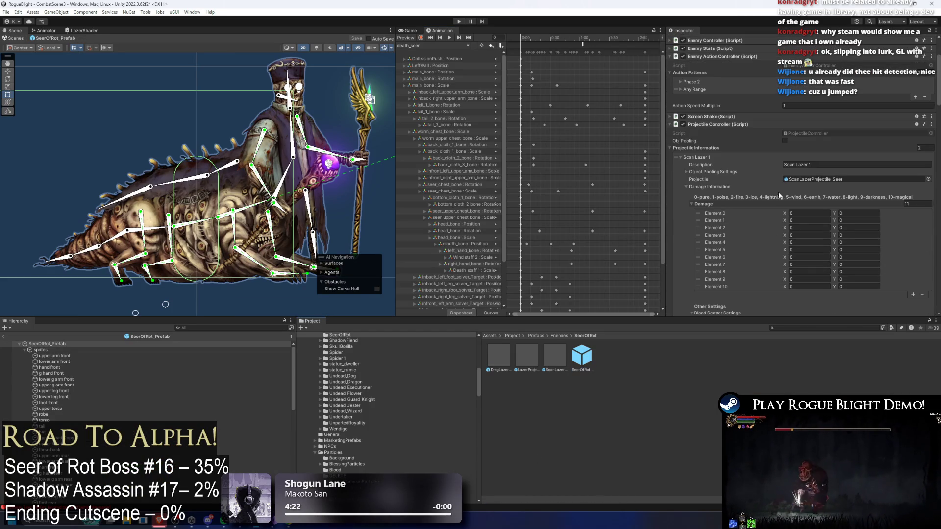
scroll(828, 207, down, 10)
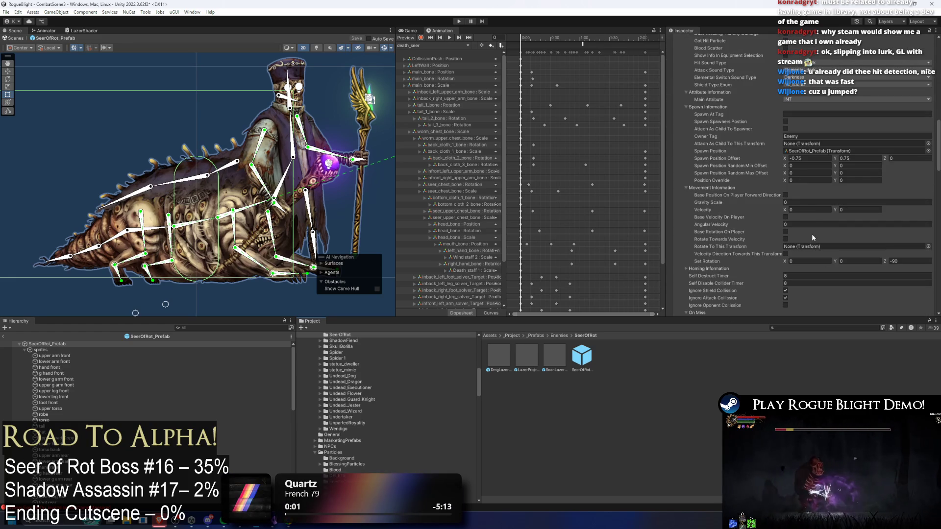
scroll(818, 252, up, 4)
scroll(760, 111, up, 8)
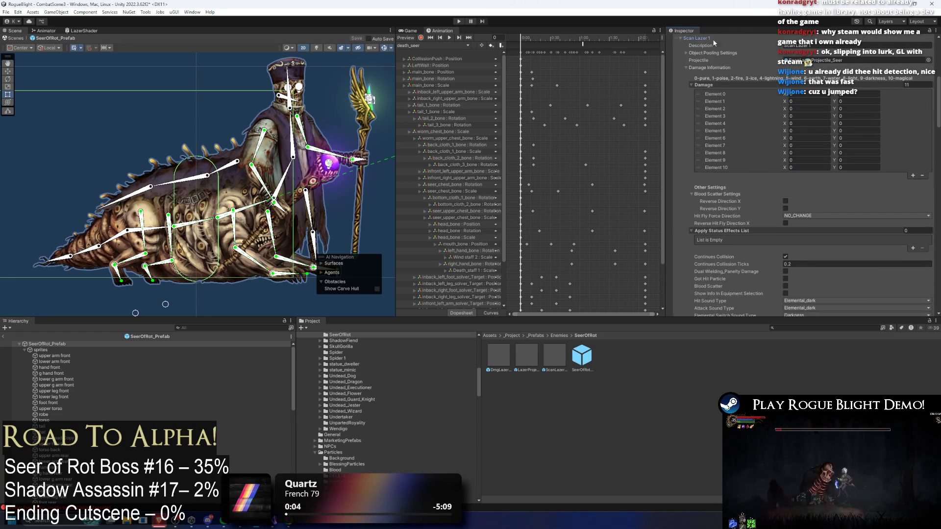
scroll(816, 189, down, 6)
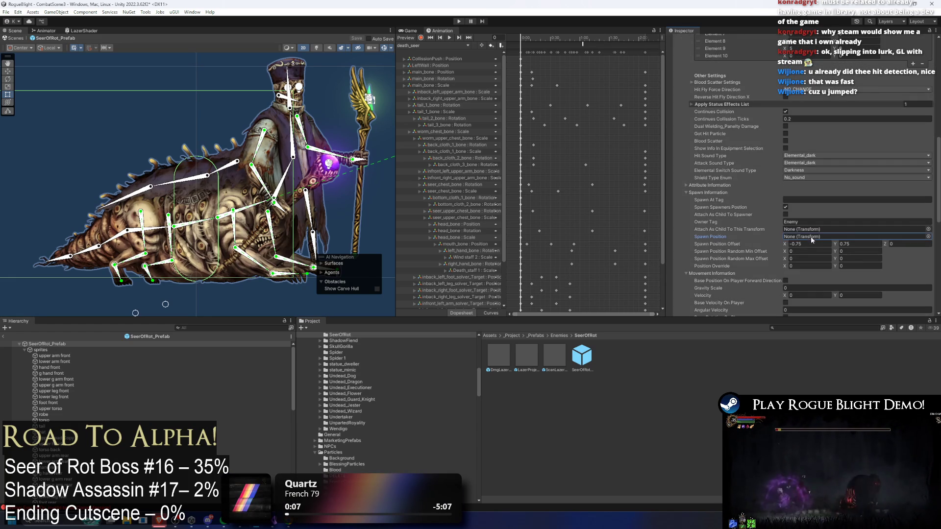
click(813, 244)
text(0)
click(861, 243)
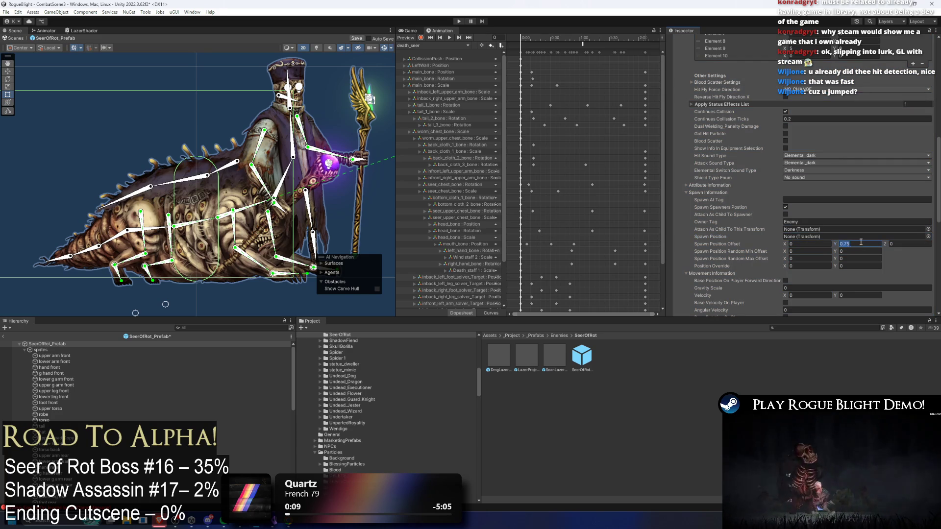
text(0)
click(709, 186)
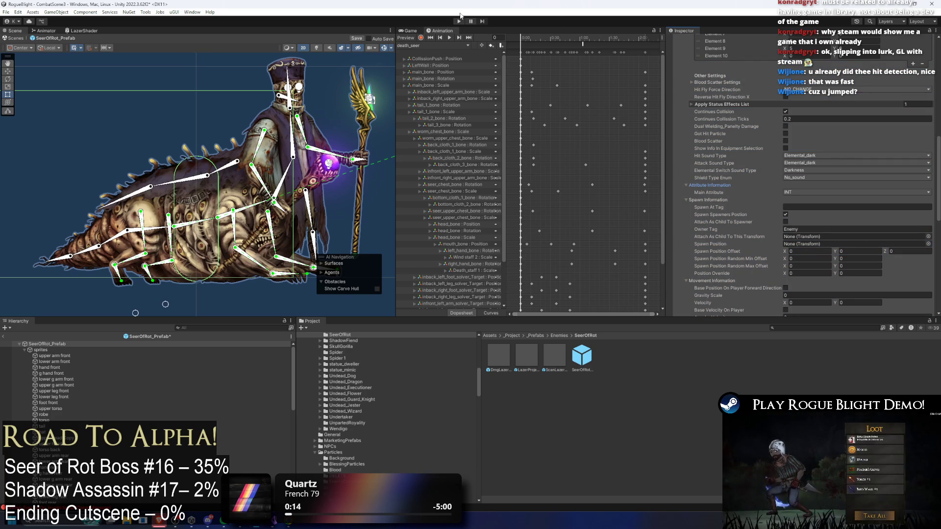
key(ctrl+p)
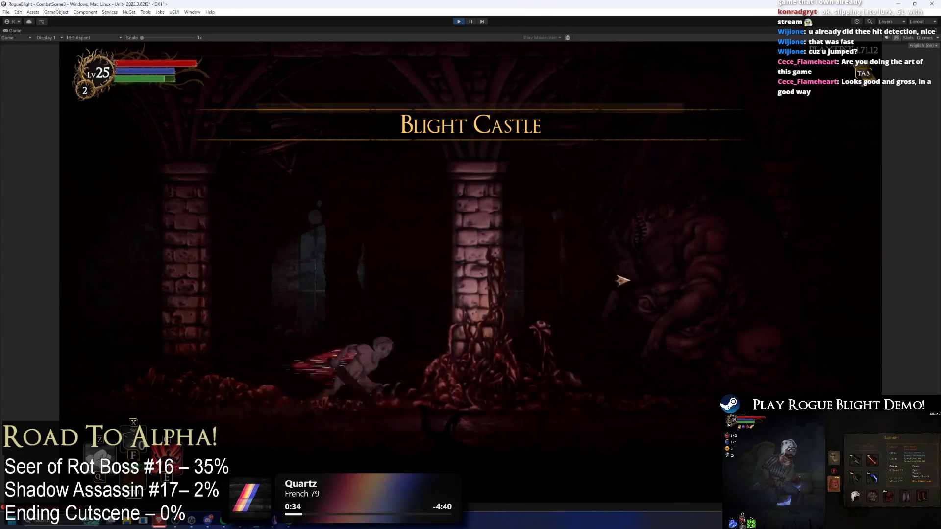
Play-test the Seer fight, attacking and approaching then retreating from its beams, then stop
click(616, 286)
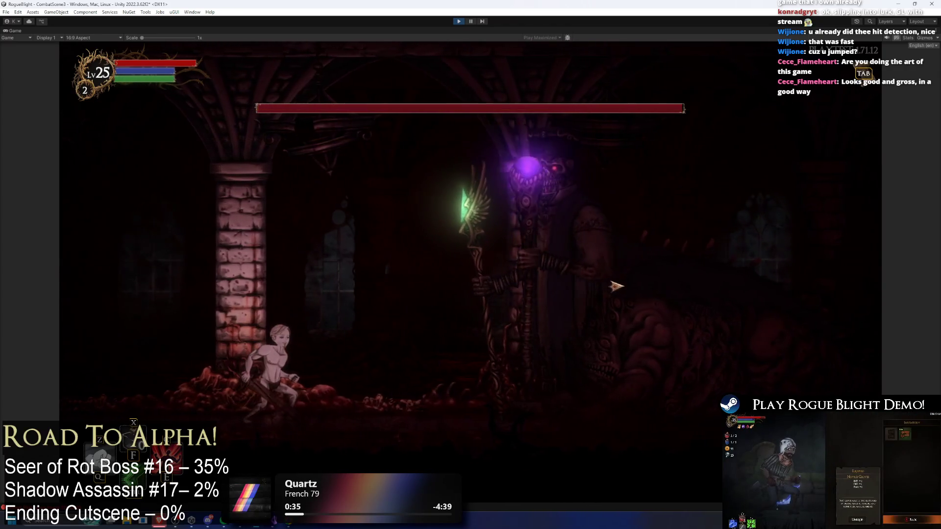
key(Right)
key(Right)
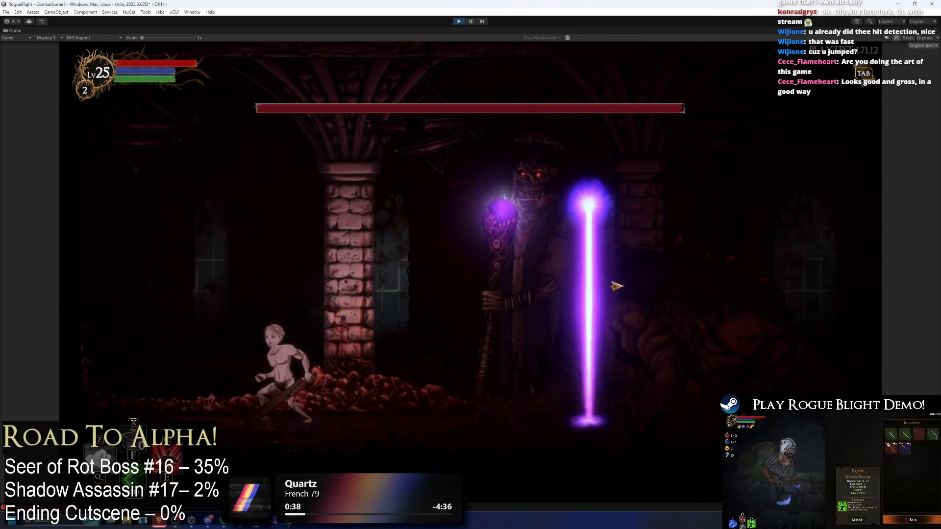
key(Right)
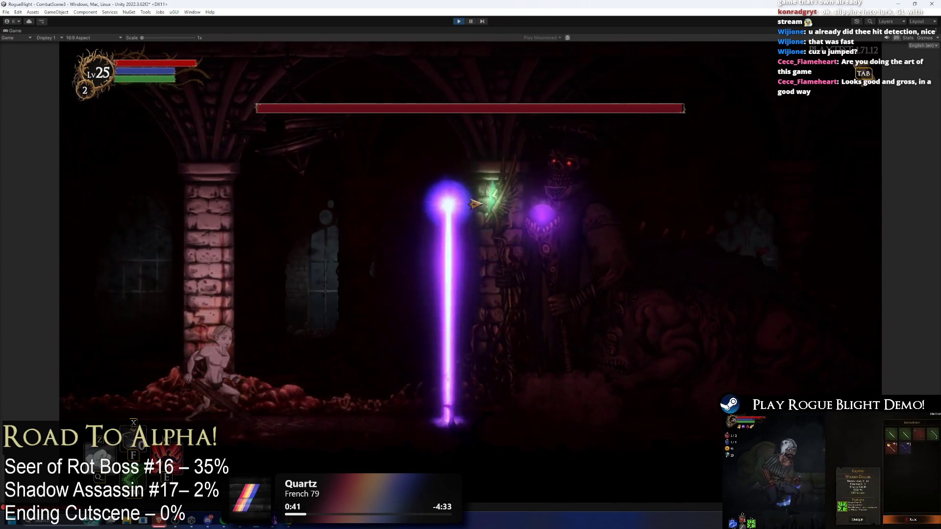
key(Right)
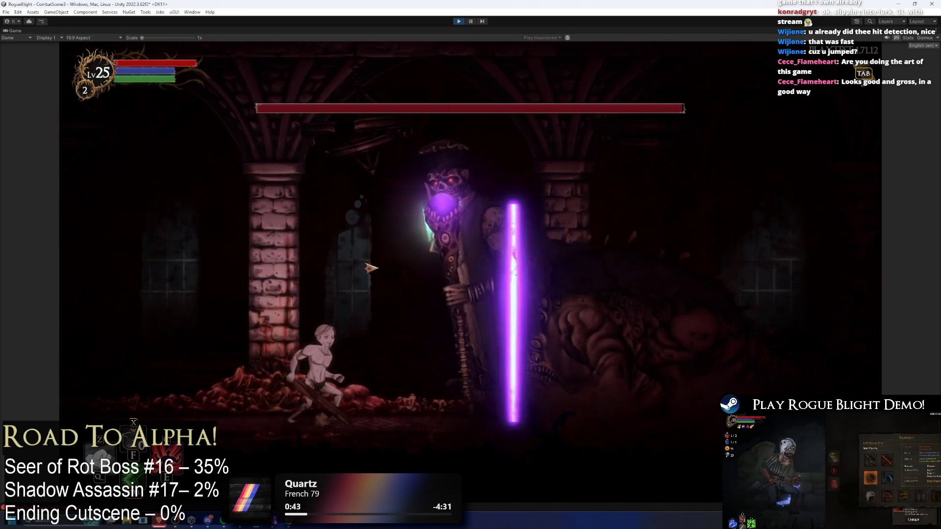
key(Right)
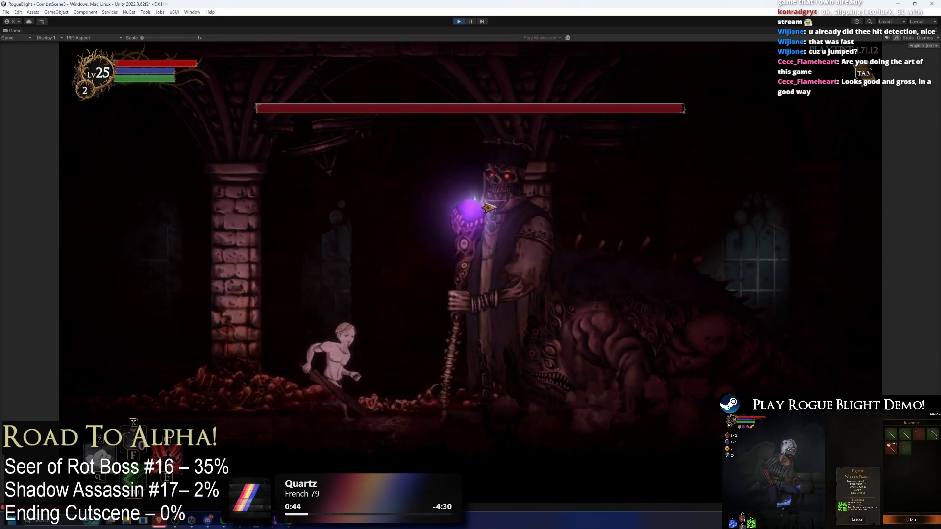
key(Right)
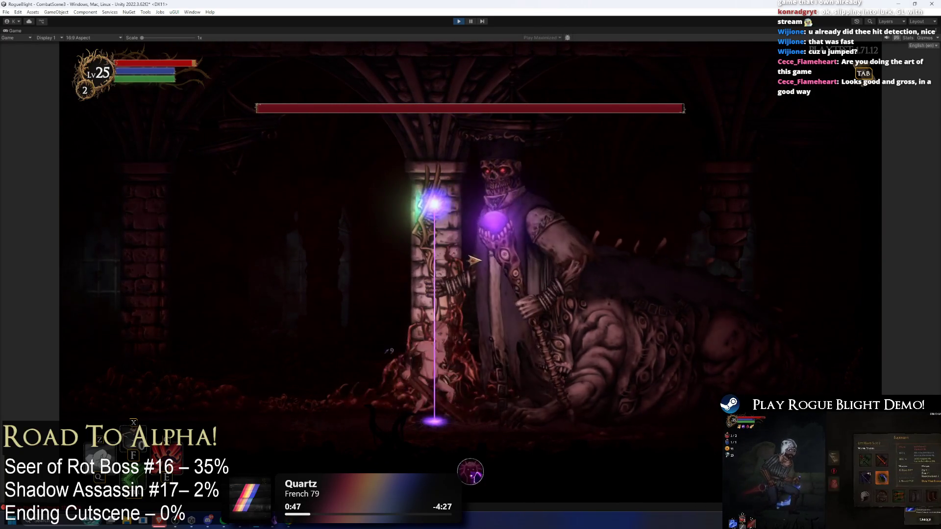
key(Left)
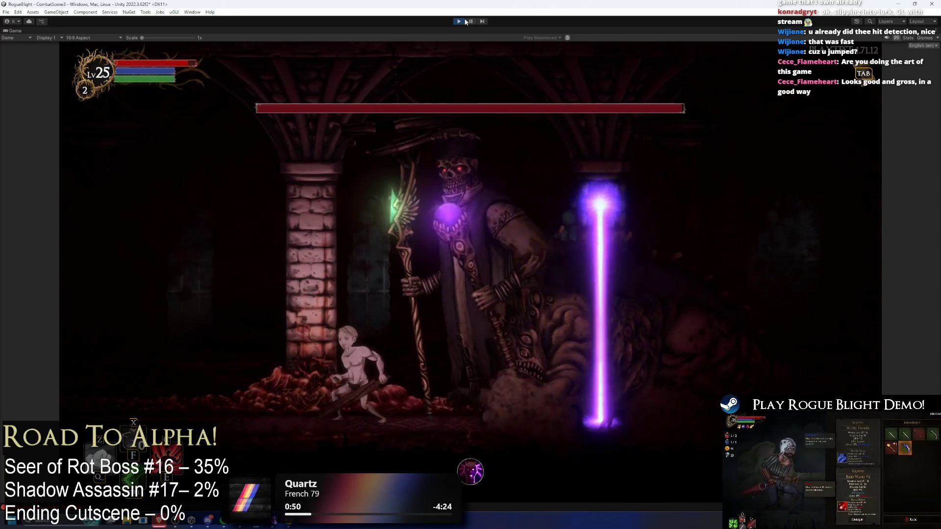
key(ctrl+p)
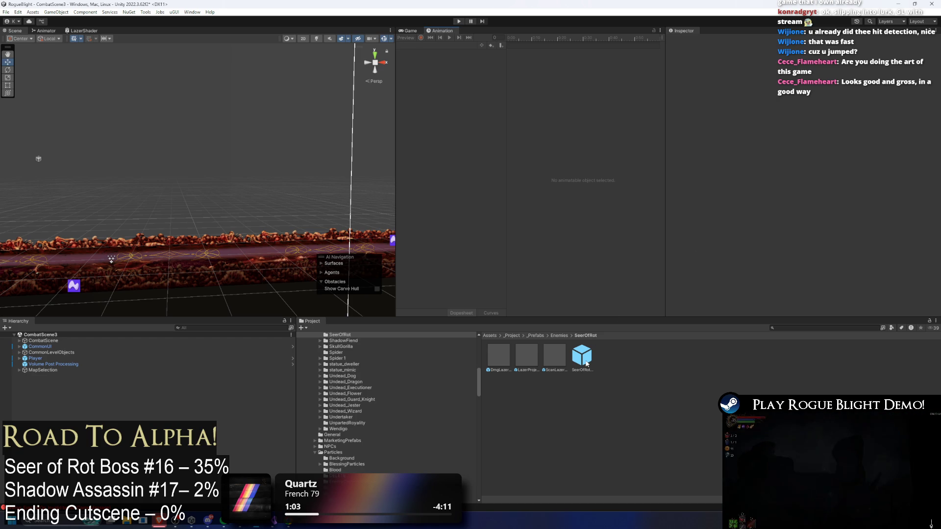
mouse_move(157, 525)
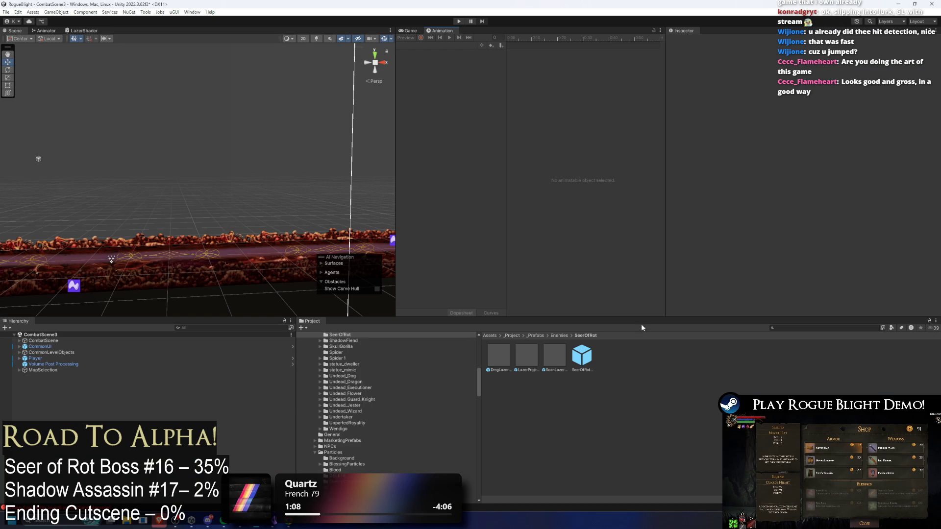
Reopen SeerOfRot_Prefab and browse its animation clip list, keeping death_seer selected
double_click(582, 356)
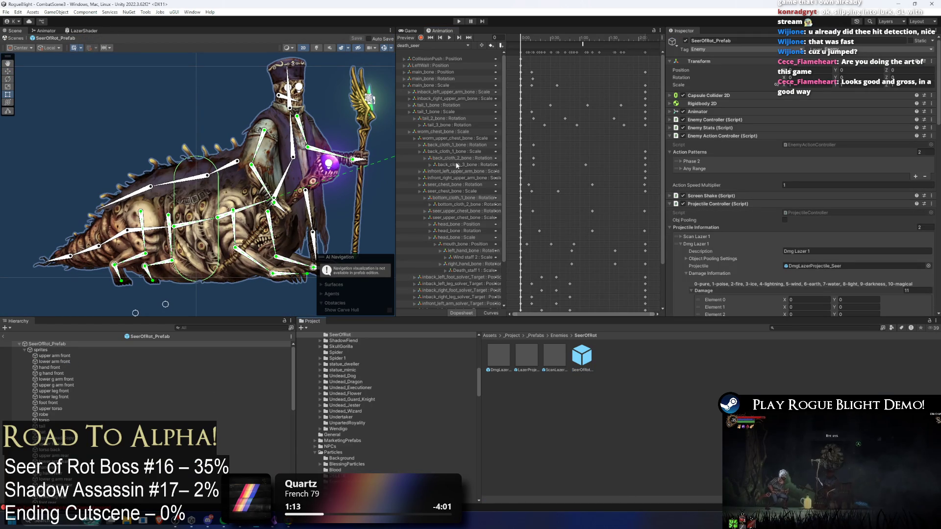
click(431, 45)
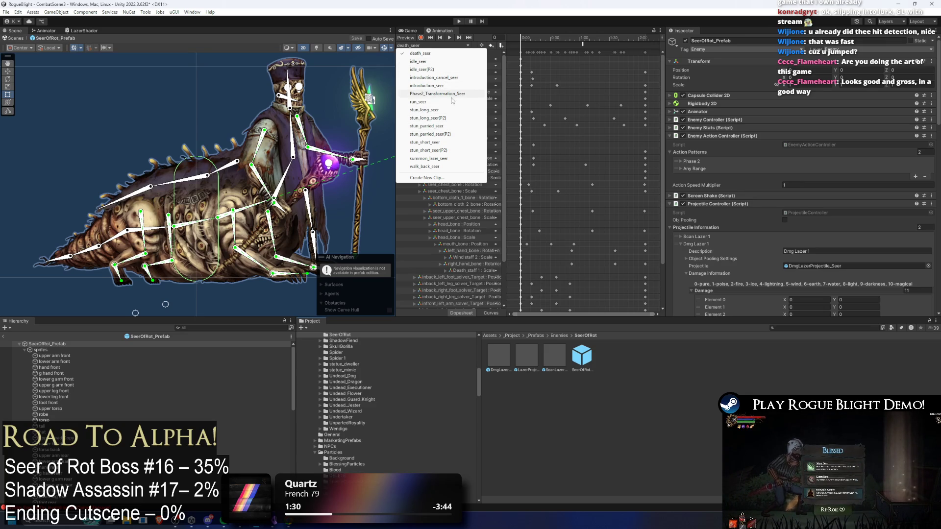
click(853, 201)
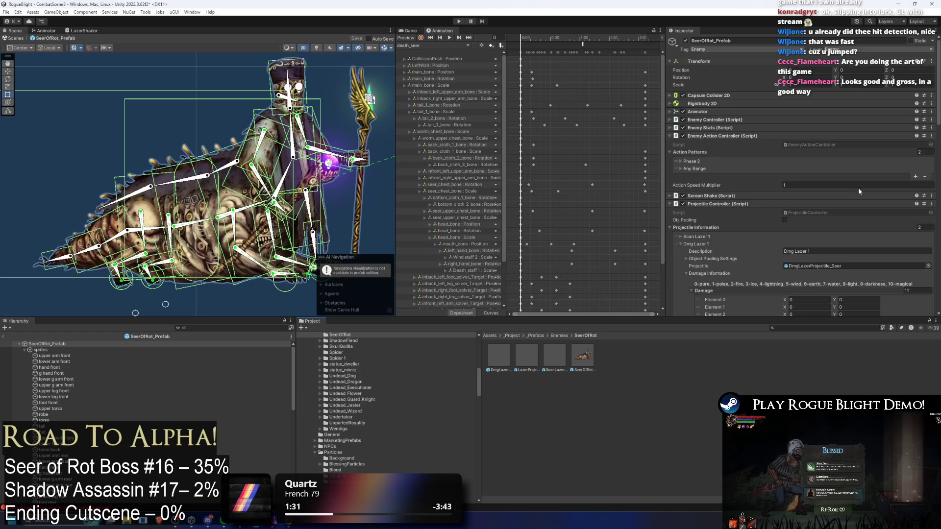
Scroll through the Projectile Controller settings in the Inspector without changing them
scroll(851, 196, down, 15)
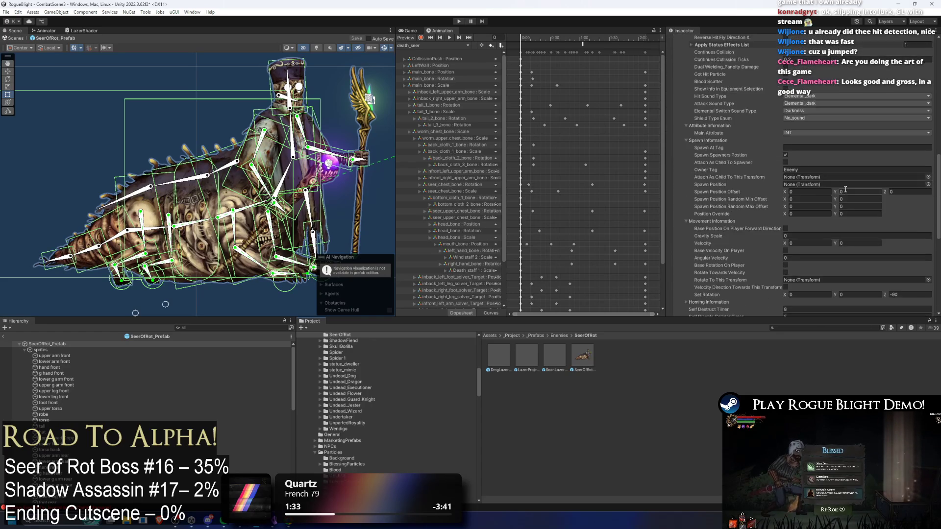
scroll(845, 190, down, 8)
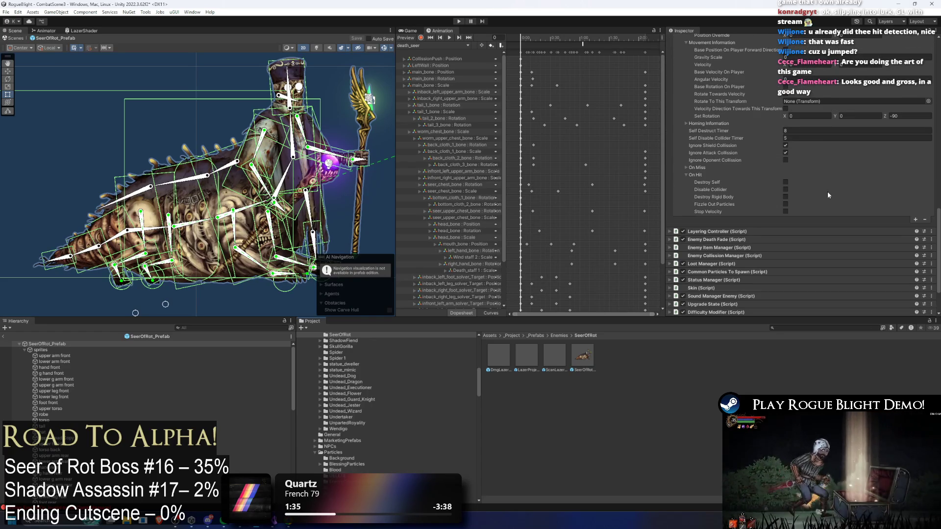
scroll(813, 200, up, 3)
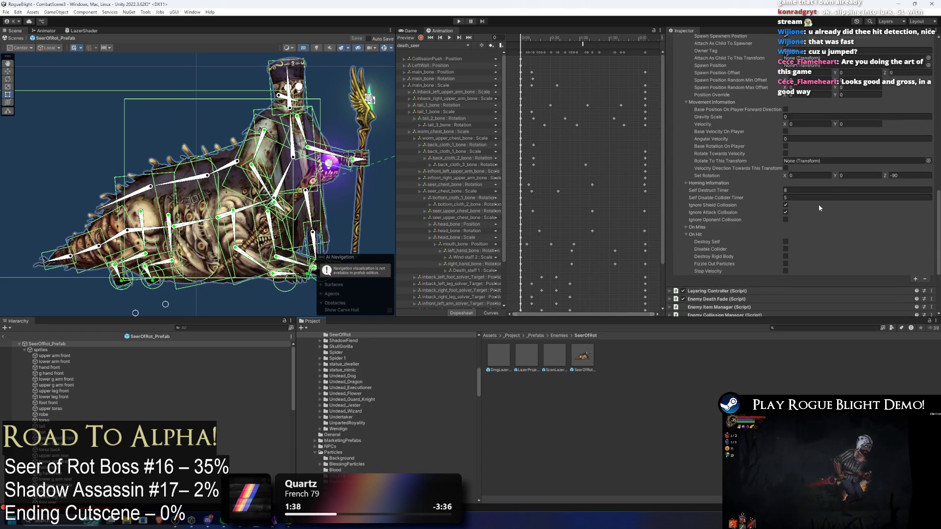
scroll(813, 216, up, 10)
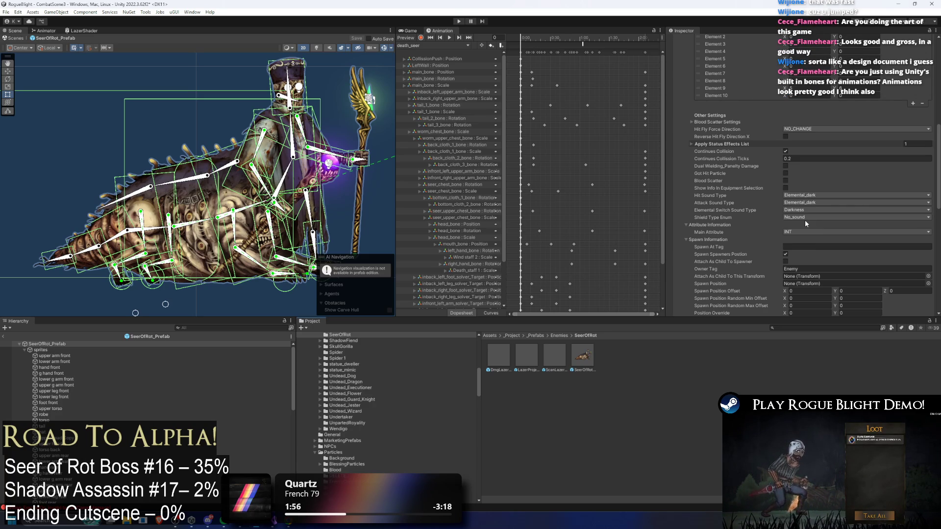
Launch Google Chrome from the system search
key(super)
text(chrome)
key(Return)
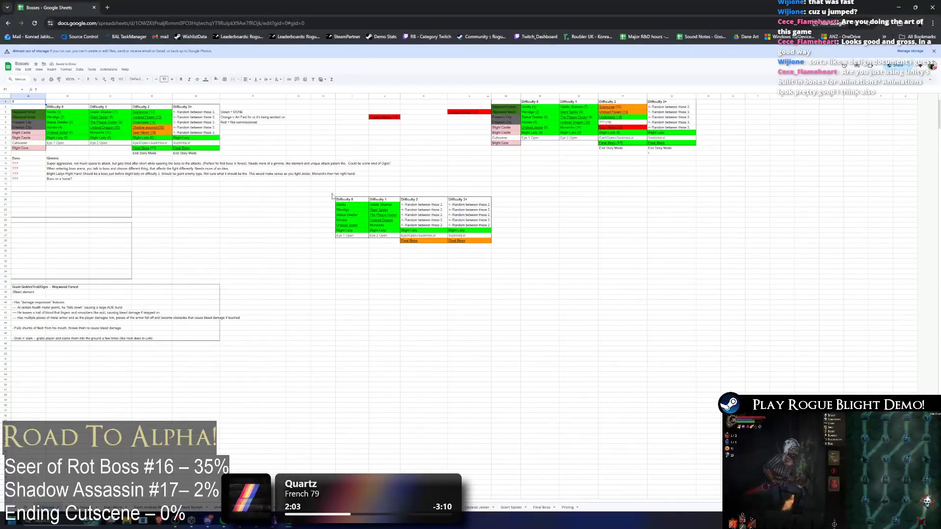
Turn on Dark Reader dark mode for the Bosses spreadsheet and zoom in
click(887, 23)
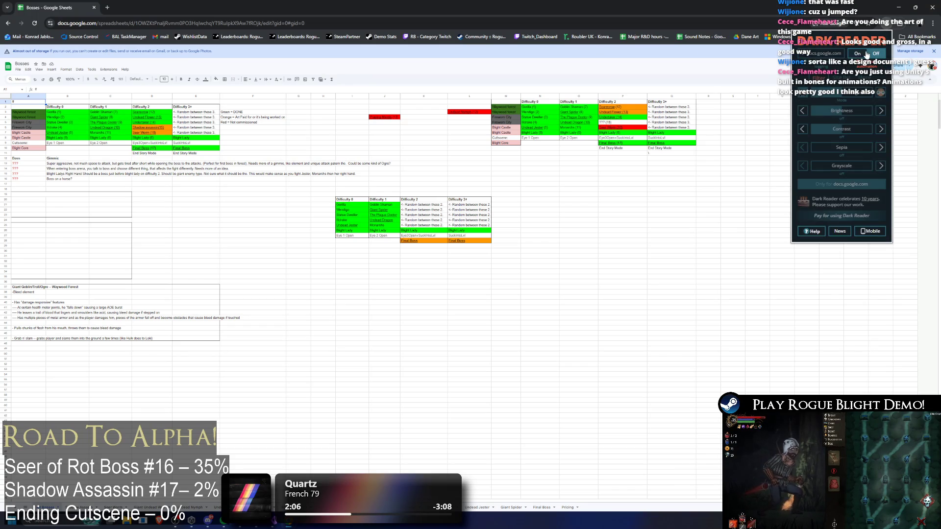
click(857, 53)
click(245, 237)
ctrl+scroll(73, 180, up, 6)
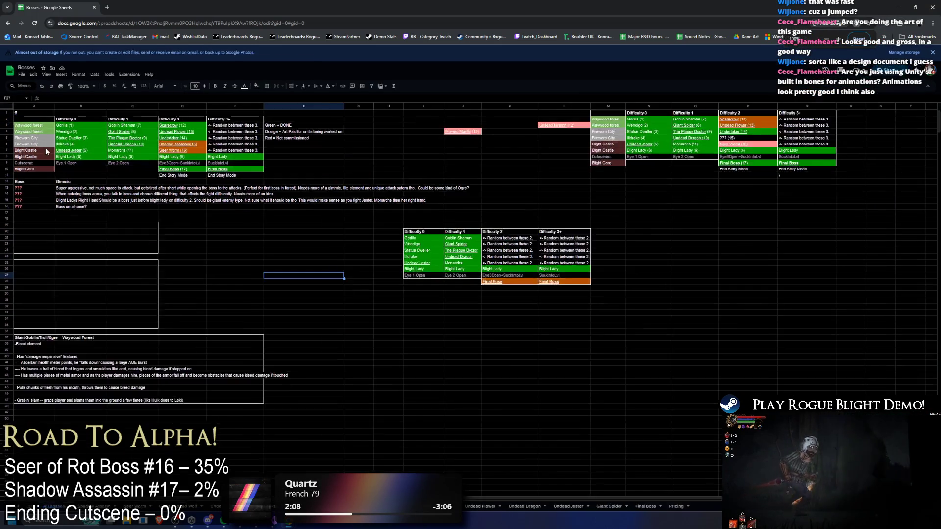
ctrl+scroll(81, 166, up, 2)
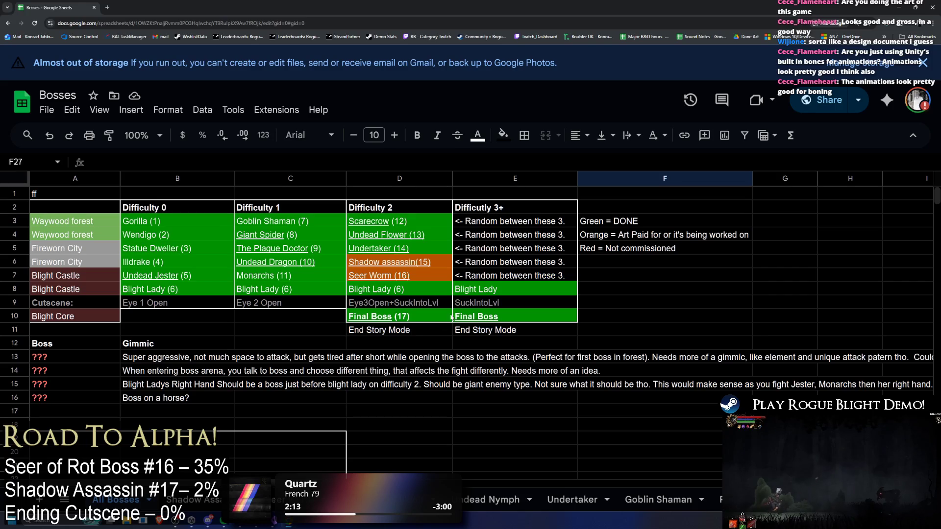
Follow the Seer Worm (16) link in D7 to the Seer Worm tab
click(381, 275)
key(Down)
key(Up)
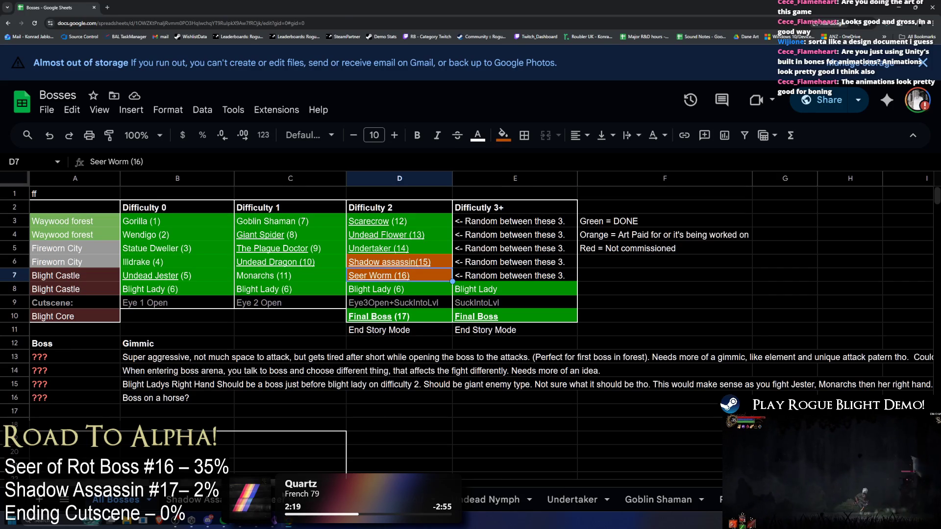
key(alt+Return)
scroll(230, 256, down, 4)
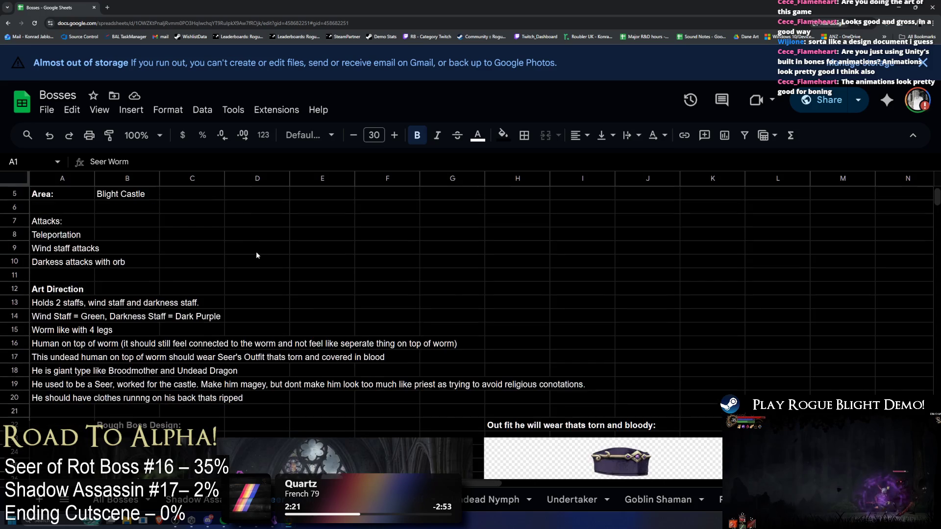
key(ctrl+minus)
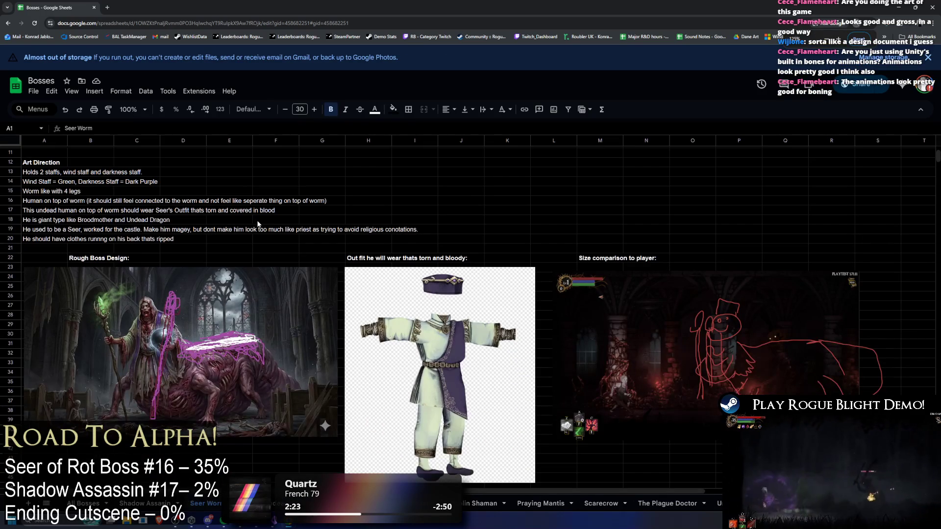
scroll(269, 222, down, 2)
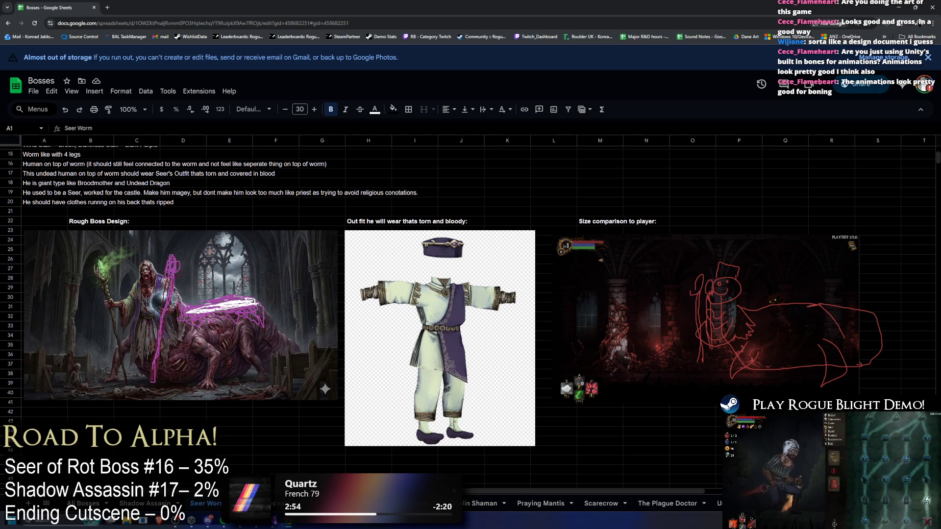
scroll(343, 313, right, 1)
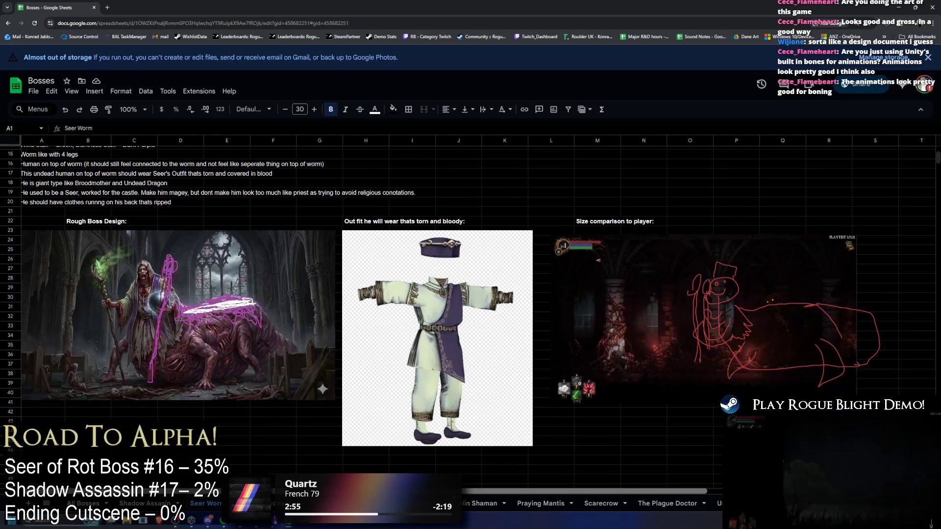
scroll(62, 294, up, 5)
drag(62, 280, 75, 335)
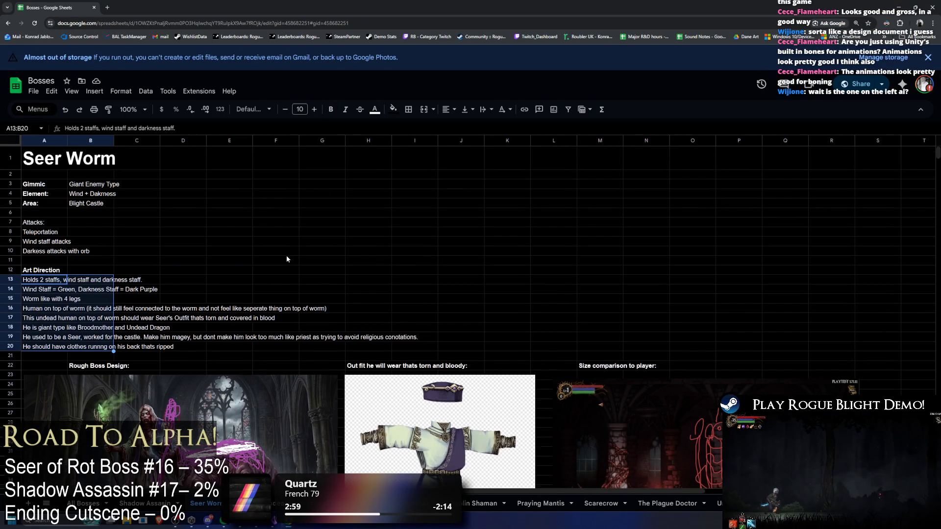
scroll(285, 258, down, 3)
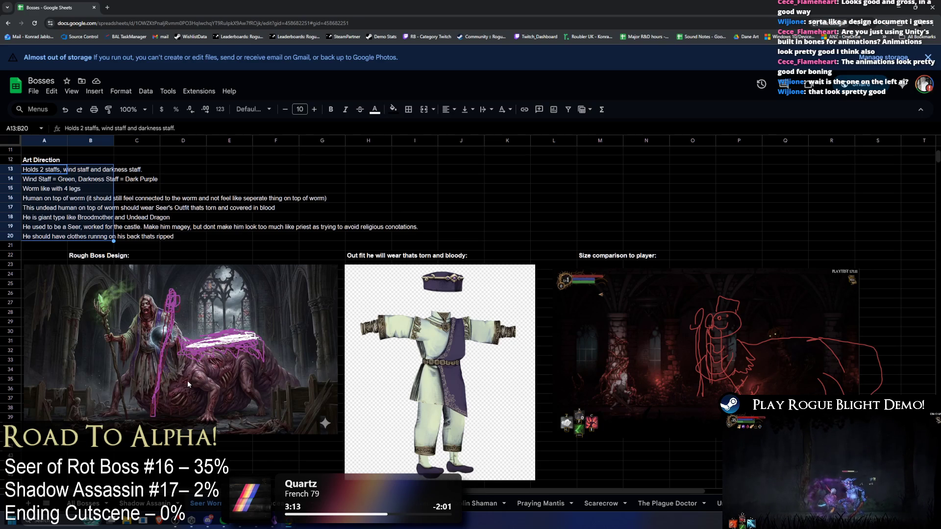
key(ctrl+Page_Down)
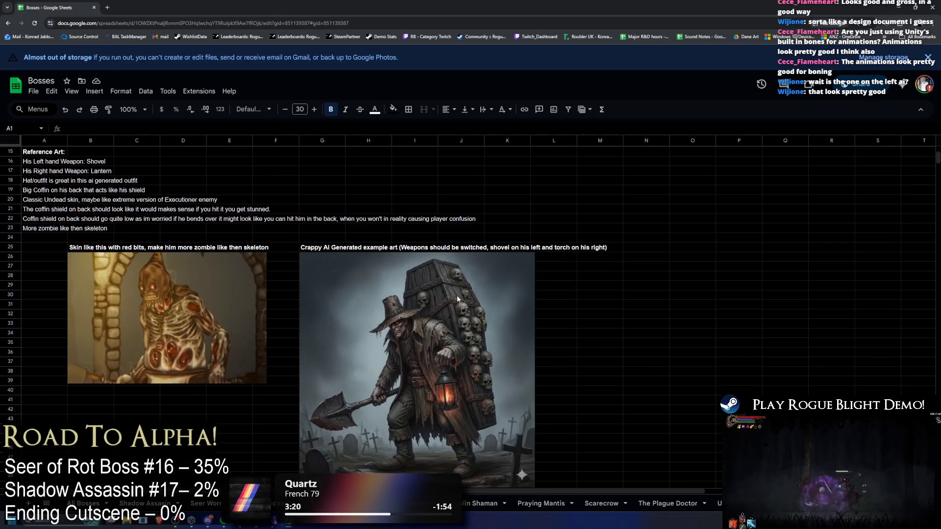
Switch to the Goblin Shaman sheet and scroll through its reference art
key(ctrl+Page_Down)
key(ctrl+Page_Down)
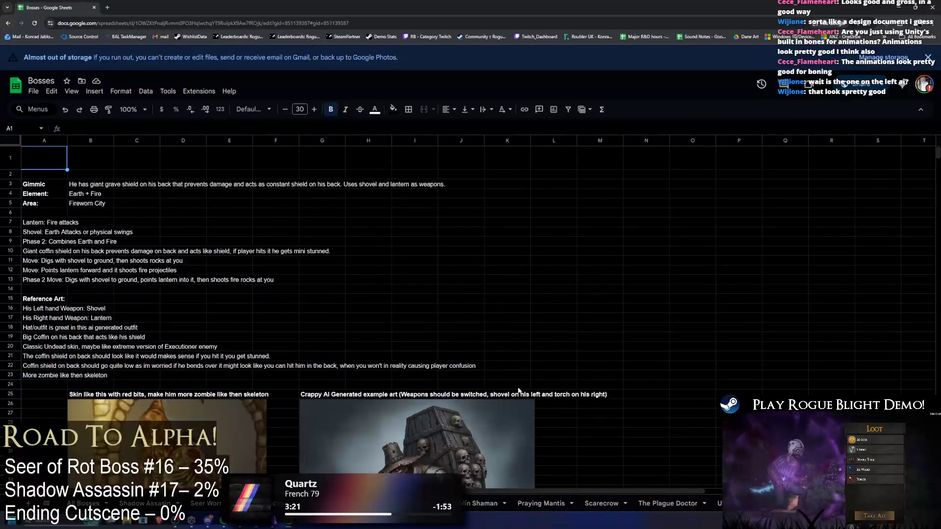
scroll(471, 343, down, 5)
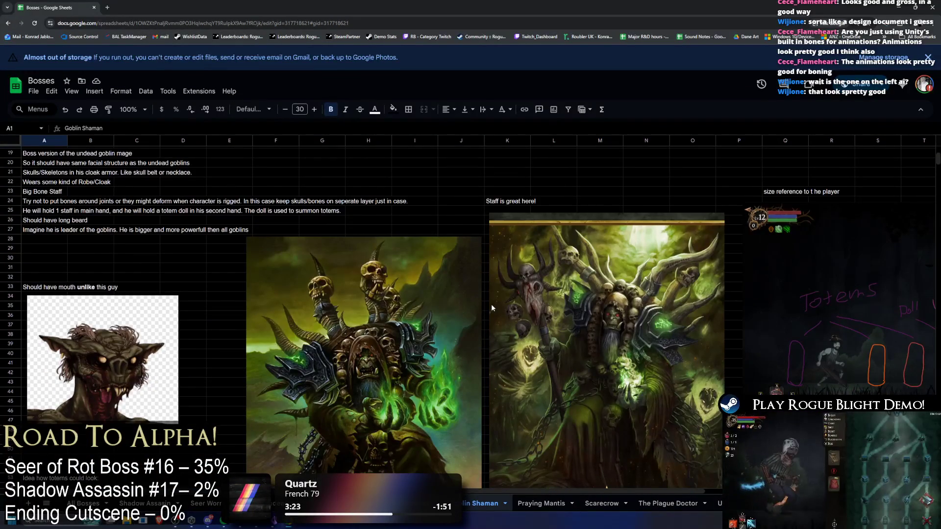
scroll(491, 304, down, 1)
scroll(407, 304, down, 8)
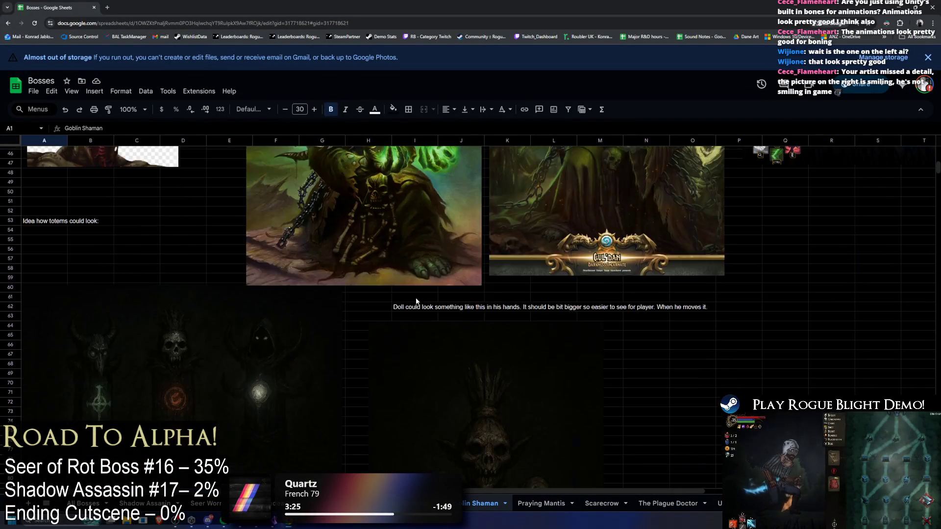
scroll(422, 294, up, 3)
scroll(428, 296, up, 5)
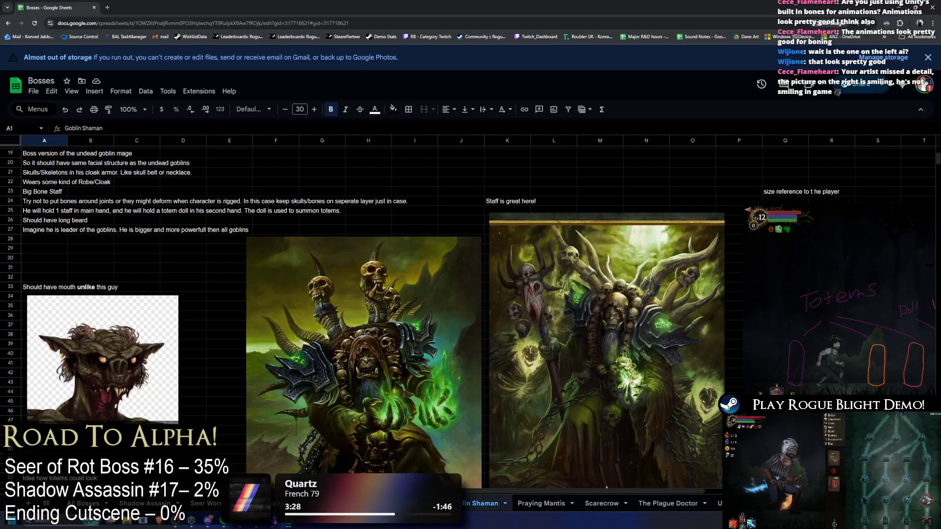
scroll(478, 314, right, 4)
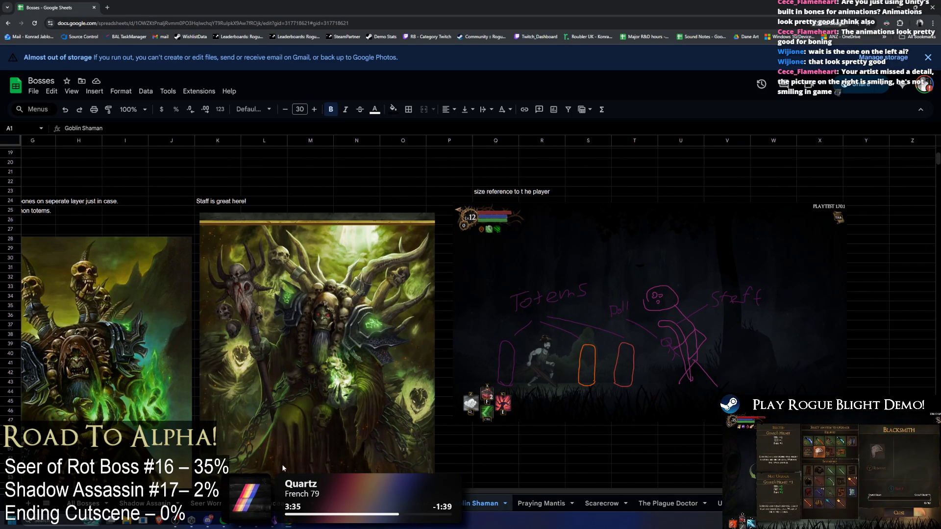
Look over Seer Worm, Goblin Shaman again and Praying Mantis, ending on The Plague Doctor sheet
click(210, 509)
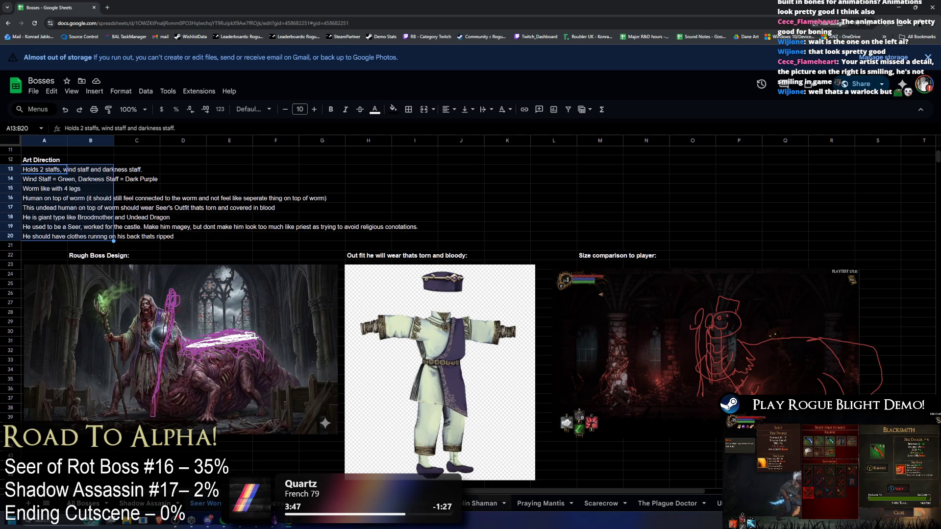
click(480, 505)
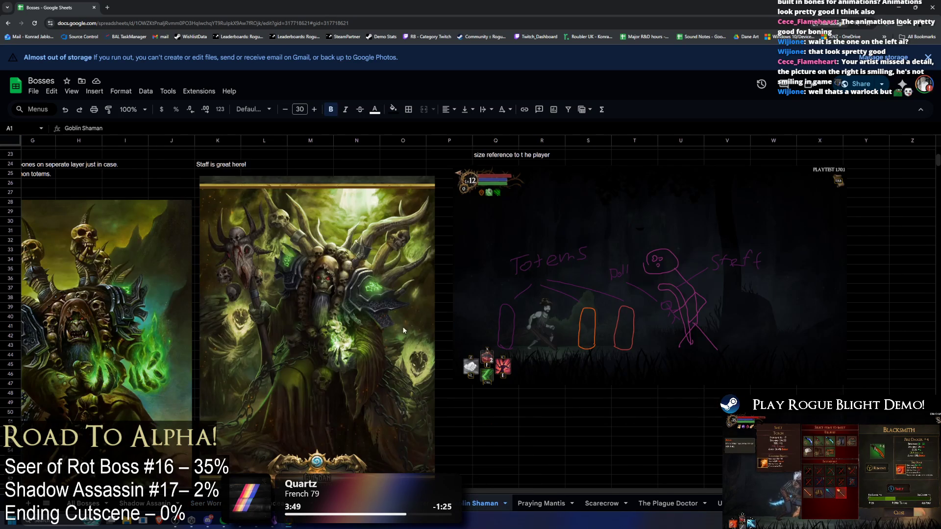
scroll(315, 301, down, 1)
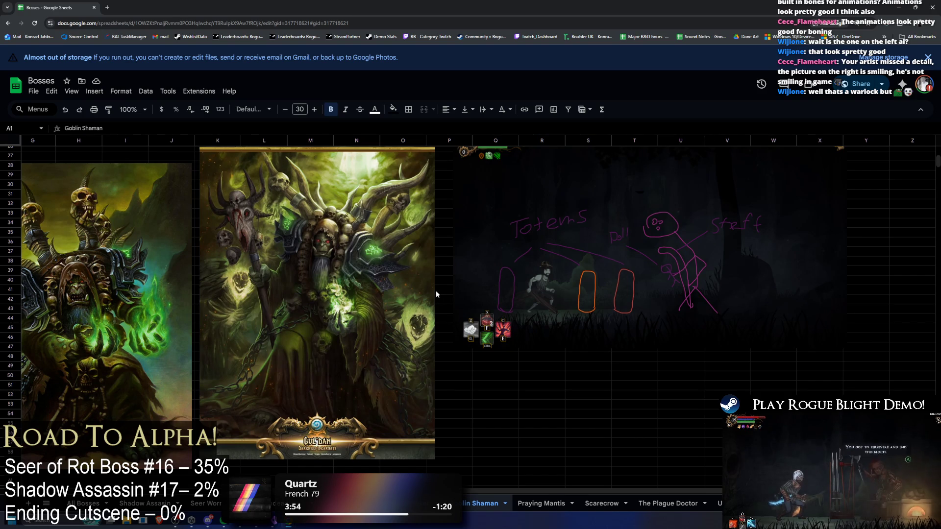
scroll(456, 314, left, 5)
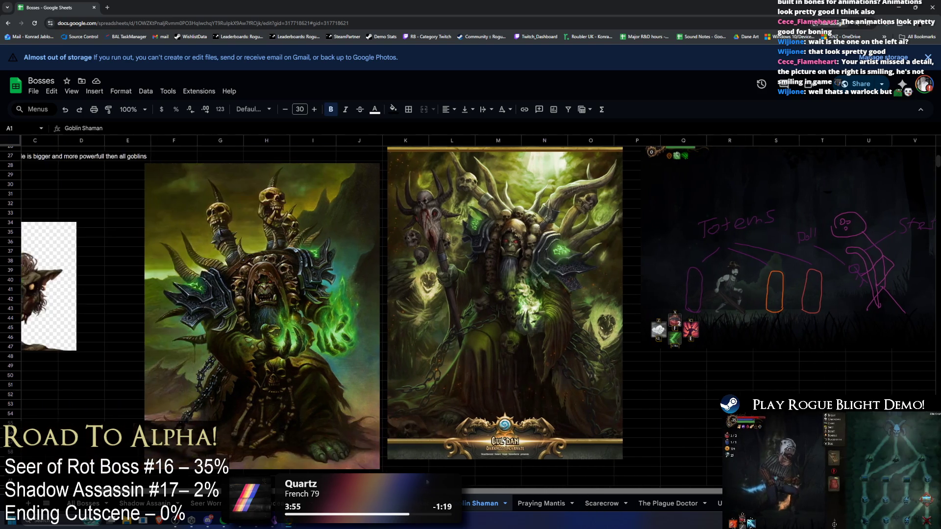
scroll(503, 482, right, 3)
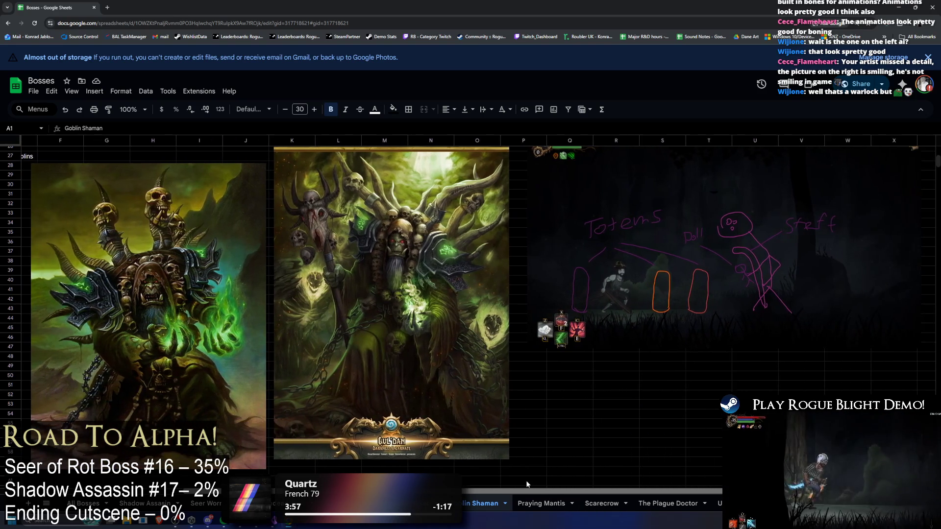
scroll(503, 482, left, 3)
scroll(503, 482, right, 3)
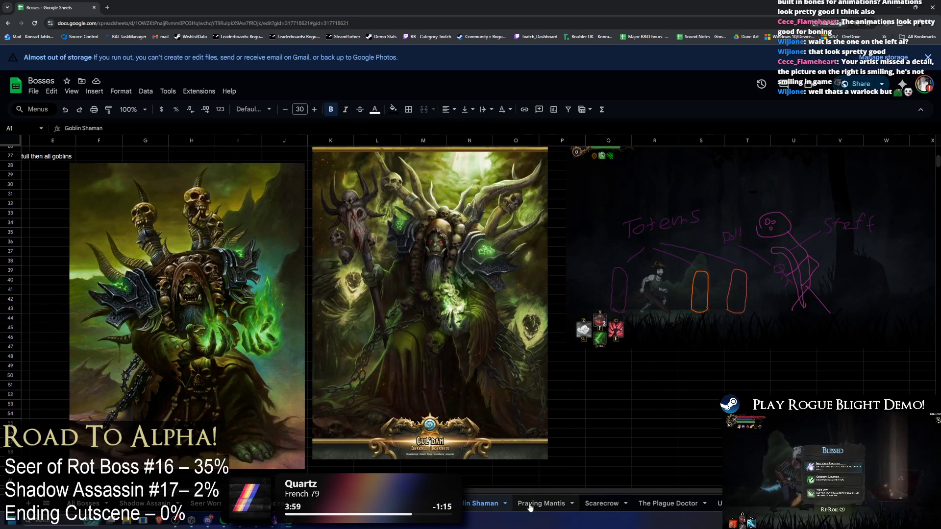
click(536, 503)
click(668, 504)
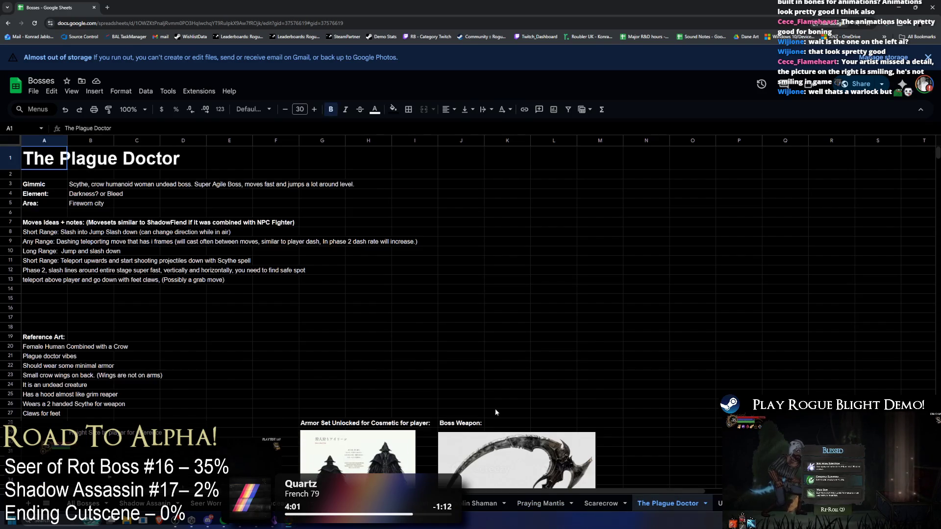
Scroll through The Plague Doctor sheet, then review the Undead Flower sheet
scroll(502, 387, down, 5)
scroll(502, 387, down, 3)
scroll(500, 380, up, 5)
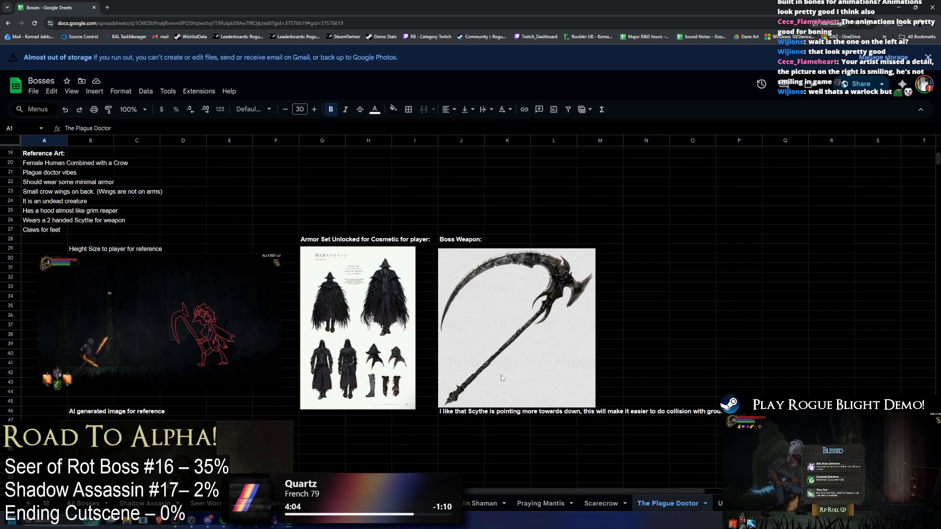
scroll(524, 401, up, 4)
click(720, 503)
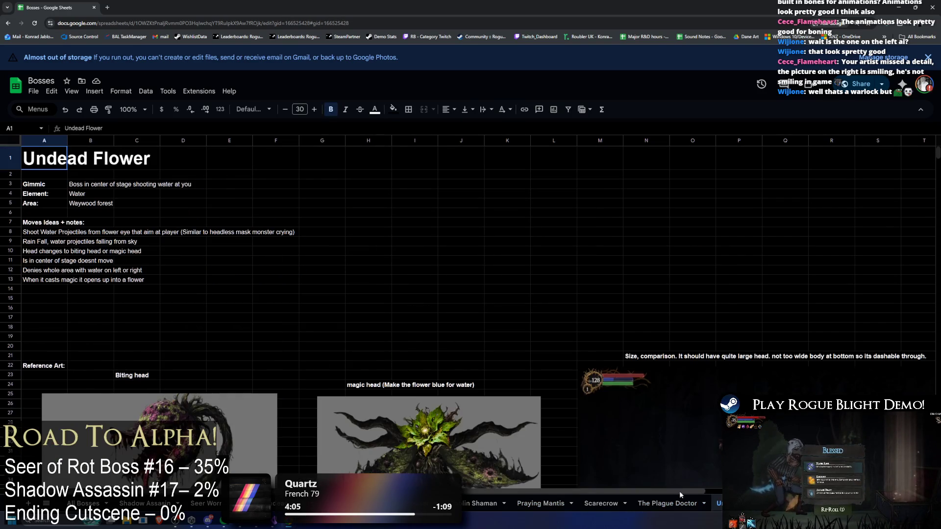
scroll(543, 411, down, 6)
scroll(540, 411, up, 4)
scroll(522, 402, down, 2)
scroll(512, 391, up, 2)
scroll(401, 451, down, 4)
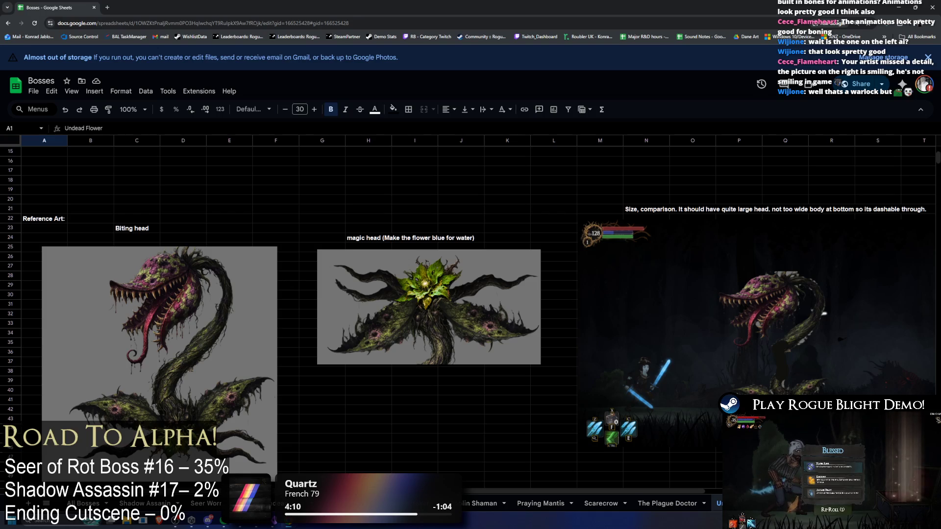
Review the Undead Dragon, Undead Jester and Giant Spider boss sheets in turn
key(ctrl+shift+Page_Down)
scroll(550, 385, down, 5)
scroll(550, 384, up, 4)
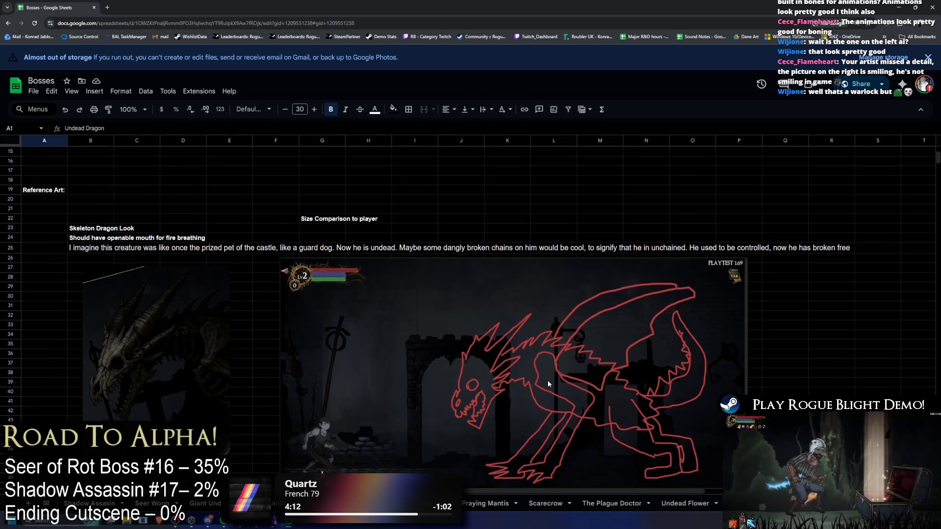
scroll(544, 431, down, 4)
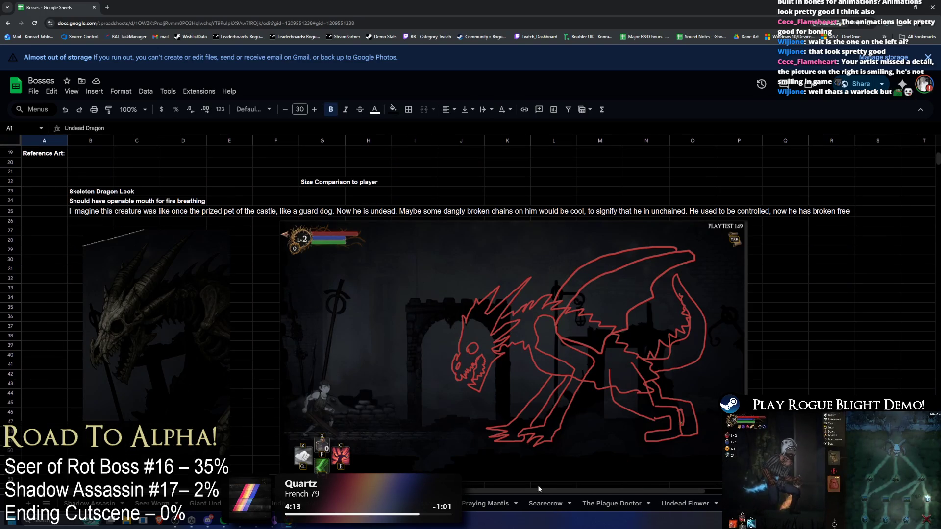
scroll(540, 486, right, 5)
key(ctrl+shift+Page_Down)
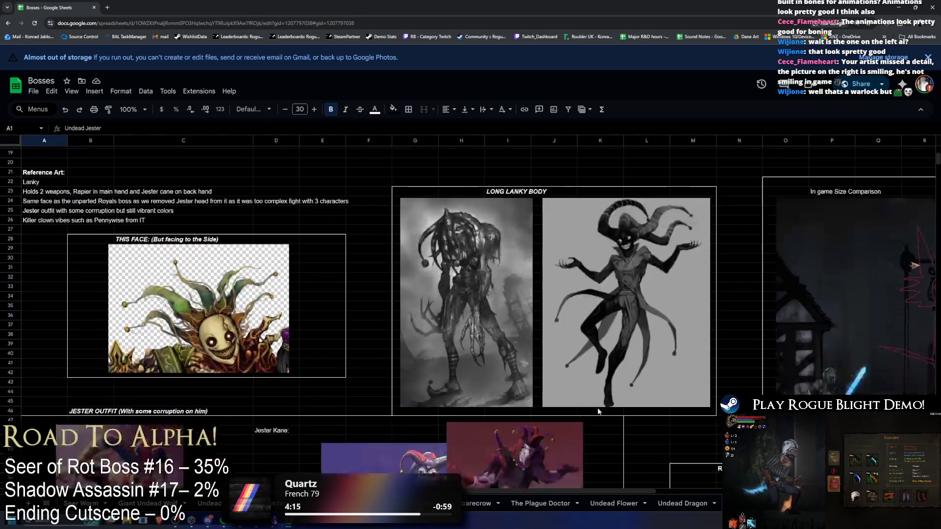
scroll(598, 412, down, 4)
scroll(588, 432, up, 5)
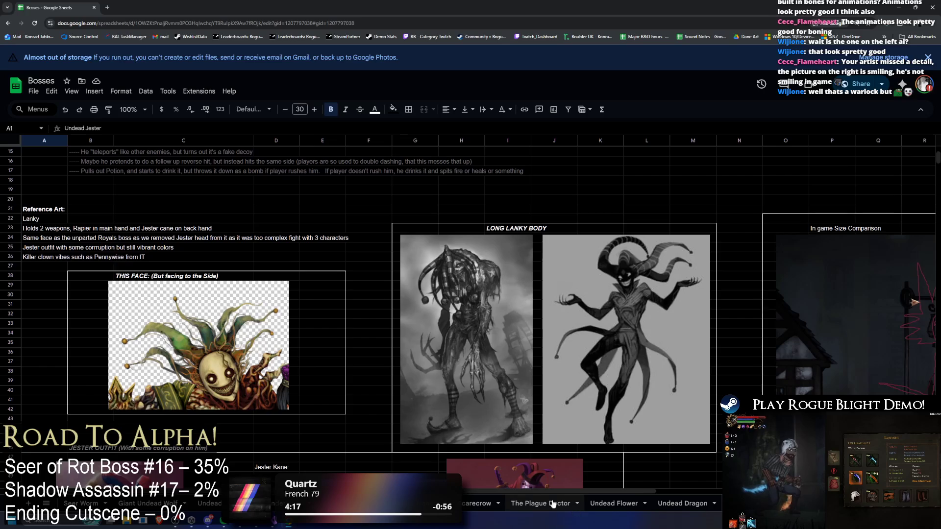
scroll(544, 431, right, 5)
scroll(544, 431, down, 6)
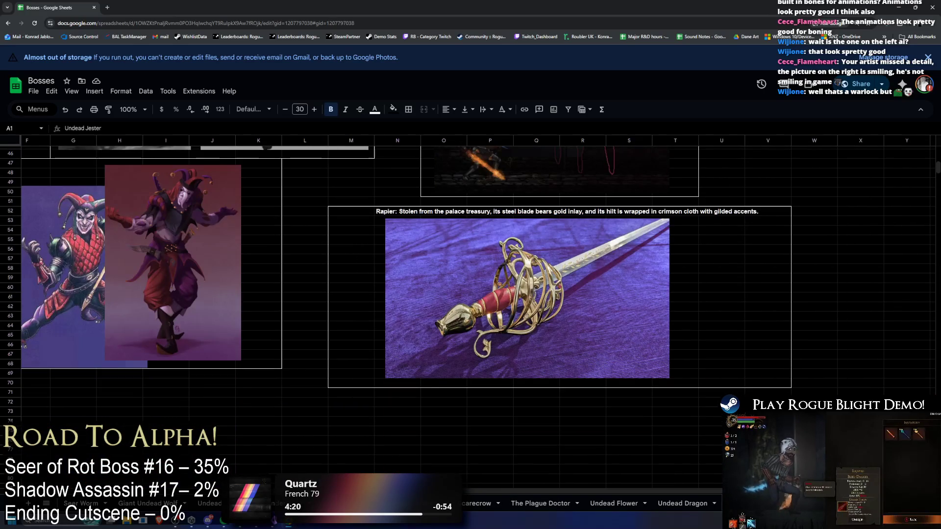
key(ctrl+shift+Page_Down)
scroll(626, 403, down, 3)
scroll(624, 399, down, 1)
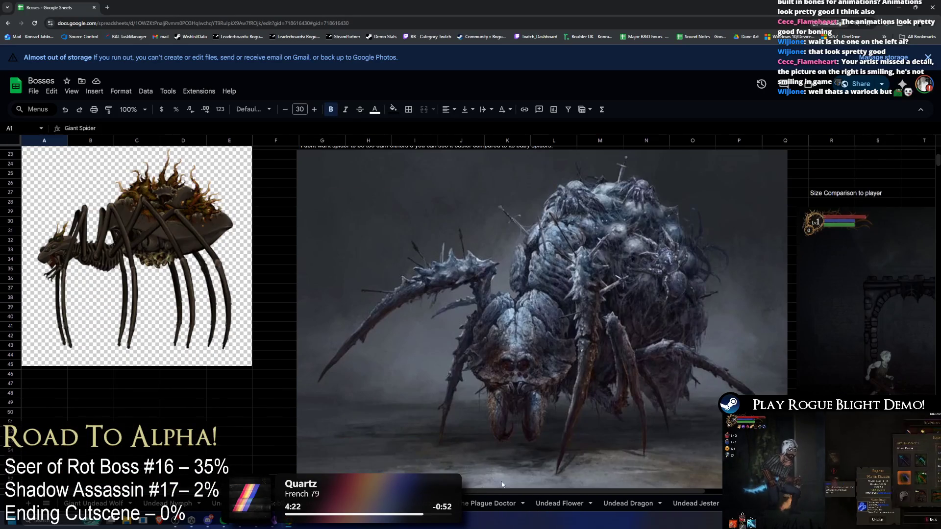
scroll(681, 470, right, 5)
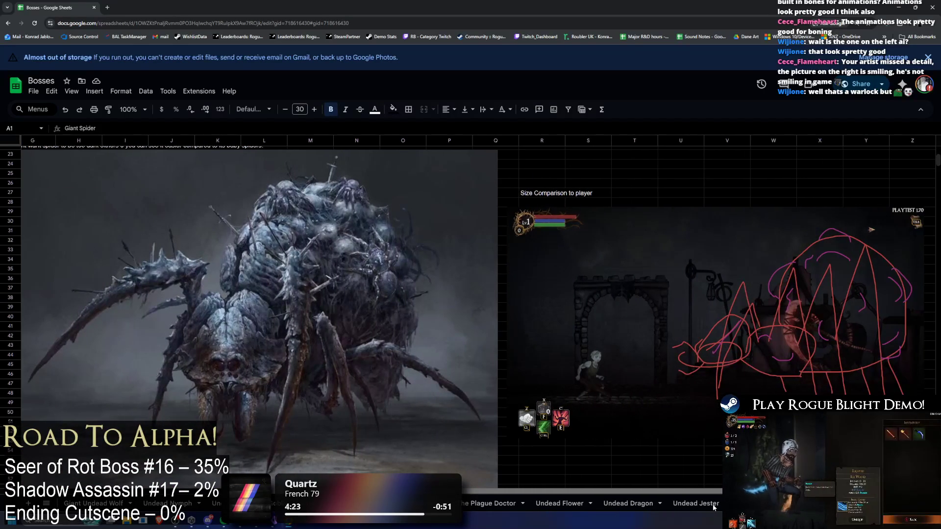
Cycle the tabs to the Giant Undead Wolf sheet, then return to the All Bosses overview
key(ctrl+shift+Page_Down)
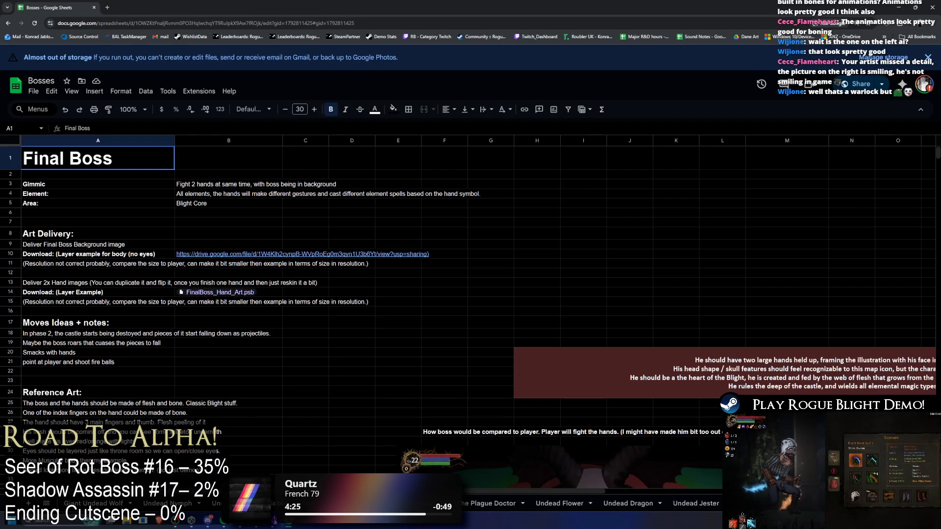
key(ctrl+shift+Page_Down)
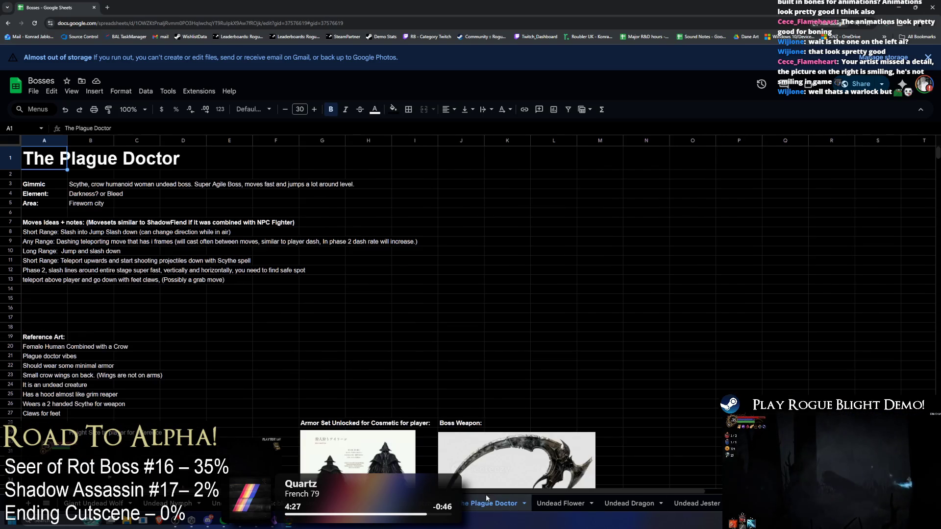
key(ctrl+shift+Page_Down)
key(ctrl+shift+Page_Down)
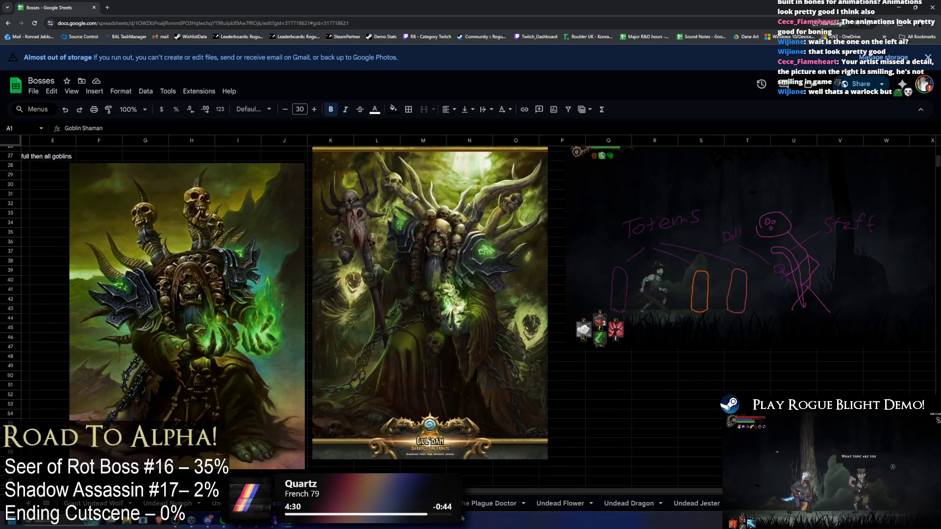
key(ctrl+shift+Page_Down)
click(100, 503)
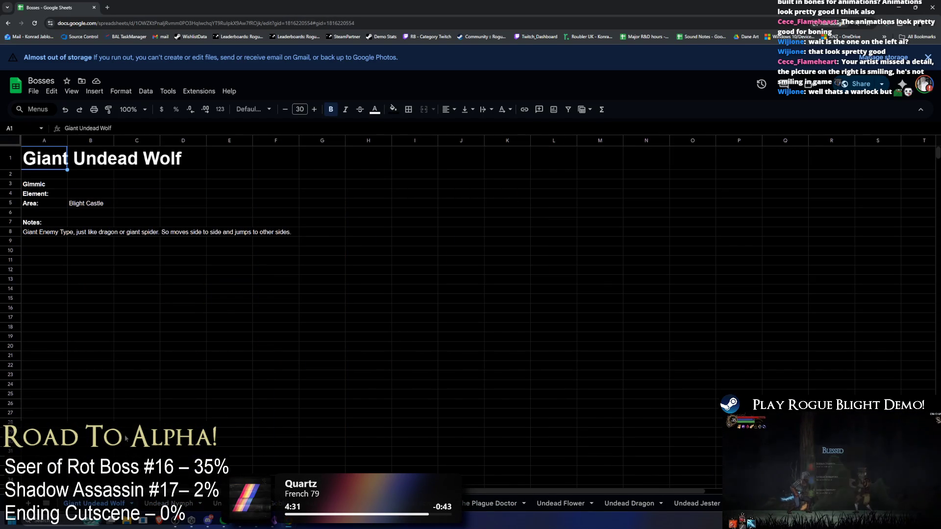
scroll(100, 503, up, 5)
click(88, 503)
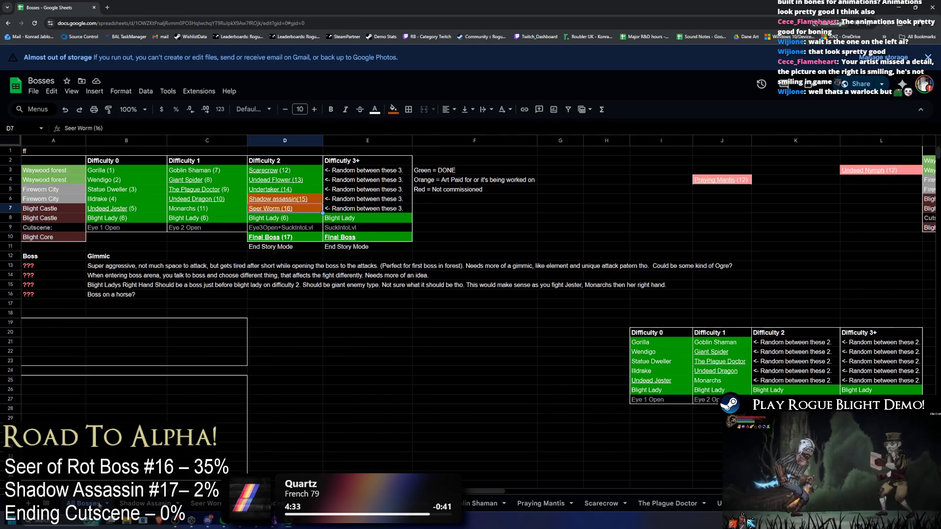
Select the Shadow assassin and Seer Worm entries (D6:D7) and zoom the sheet in and back out
click(290, 197)
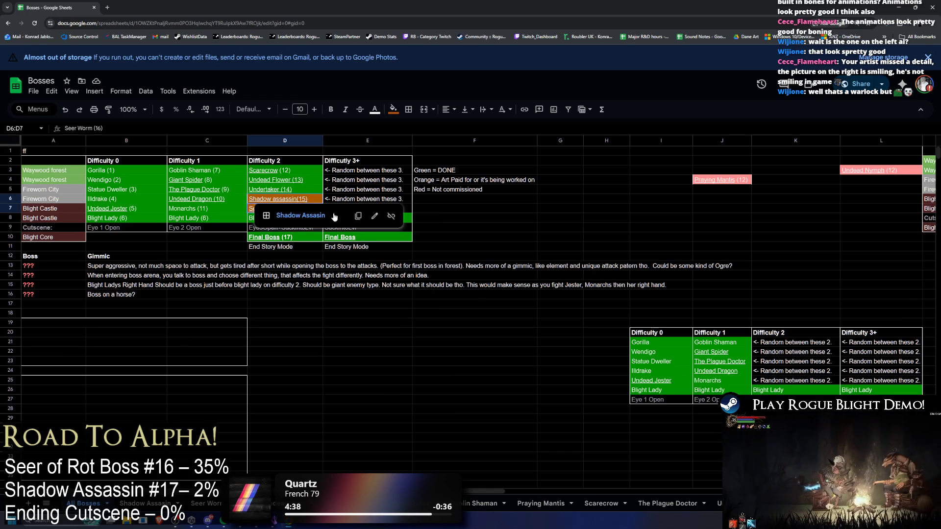
key(Right)
key(Right)
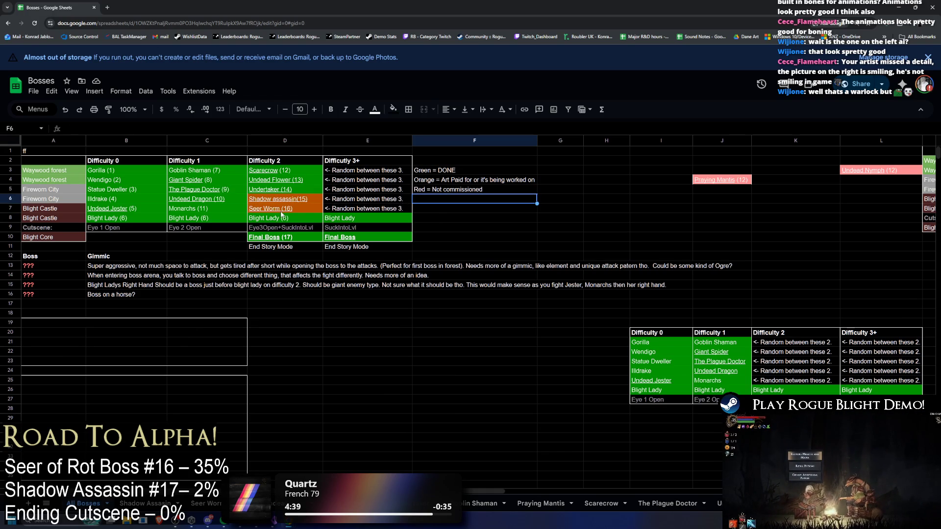
click(304, 211)
key(shift+Up)
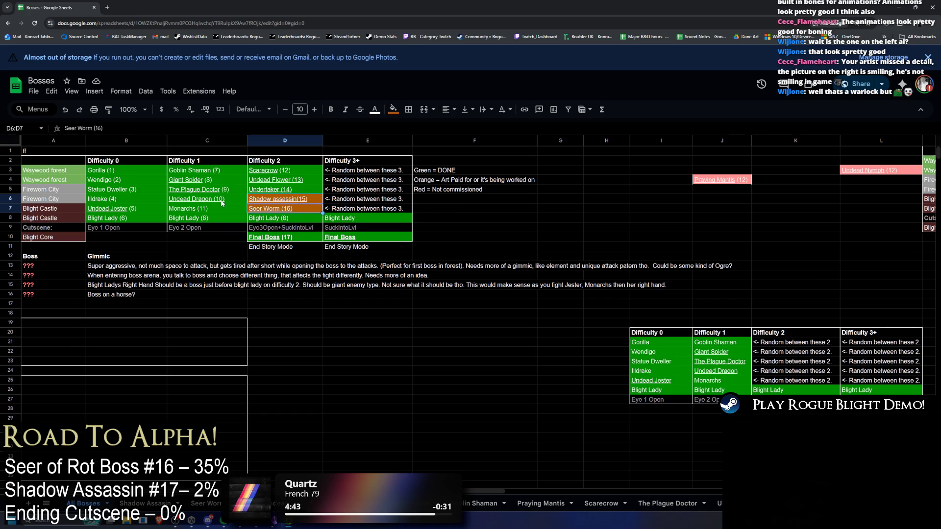
key(ctrl+plus)
key(ctrl+plus)
key(ctrl+plus)
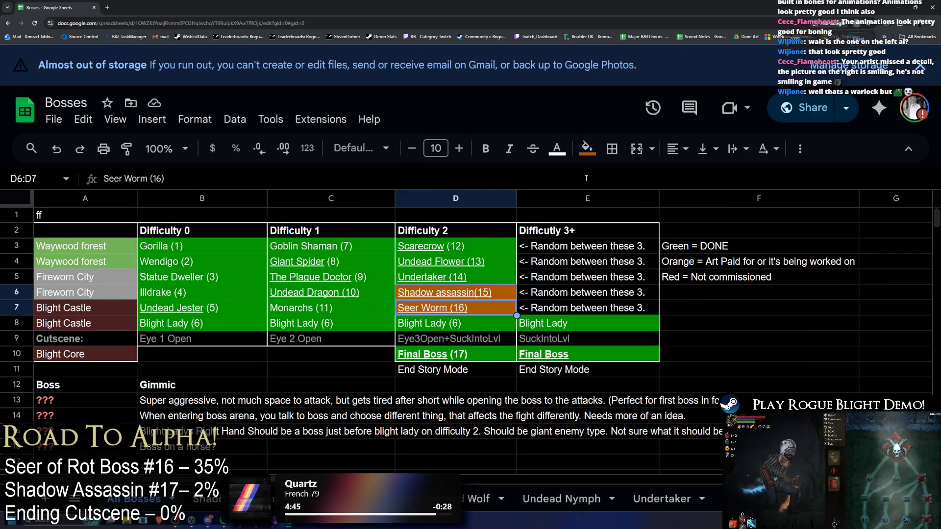
key(ctrl+minus)
key(ctrl+minus)
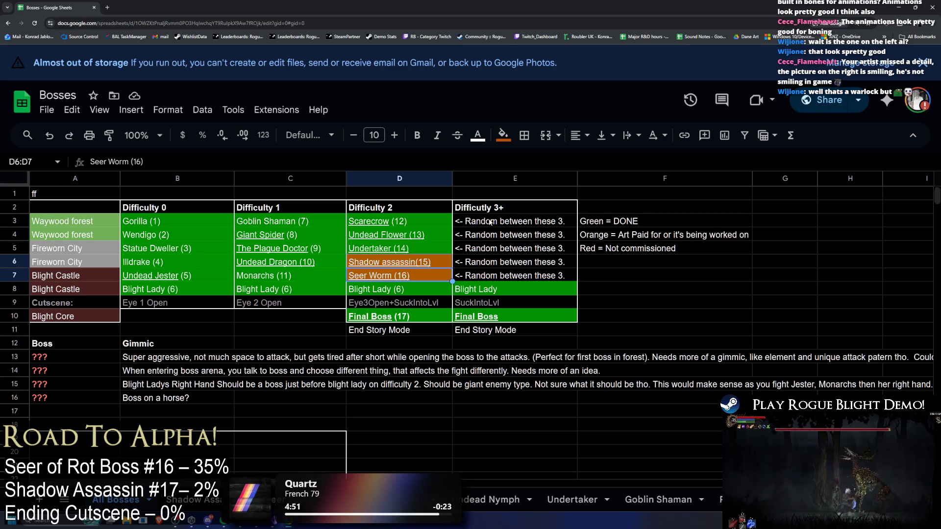
scroll(477, 222, down, 3)
scroll(478, 221, up, 3)
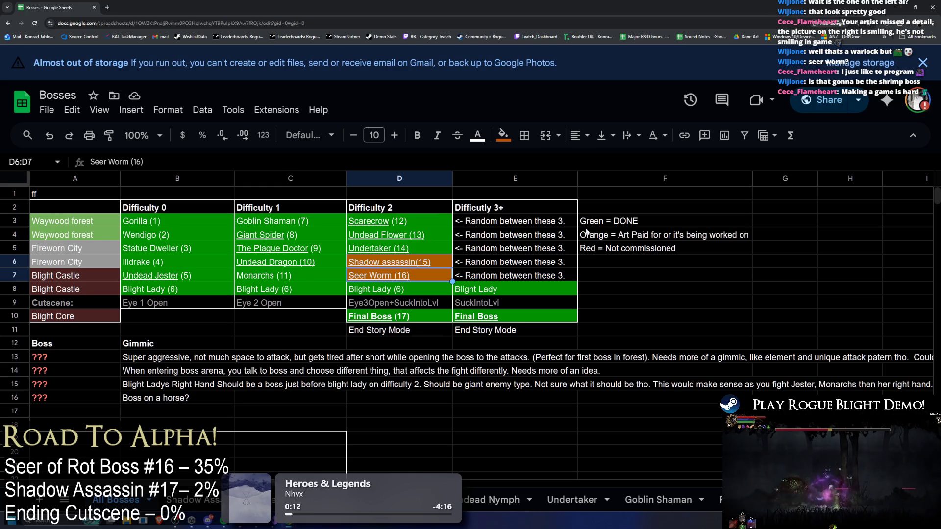
Deselect to cell F8 and minimize Chrome to return to the Unity editor
click(620, 293)
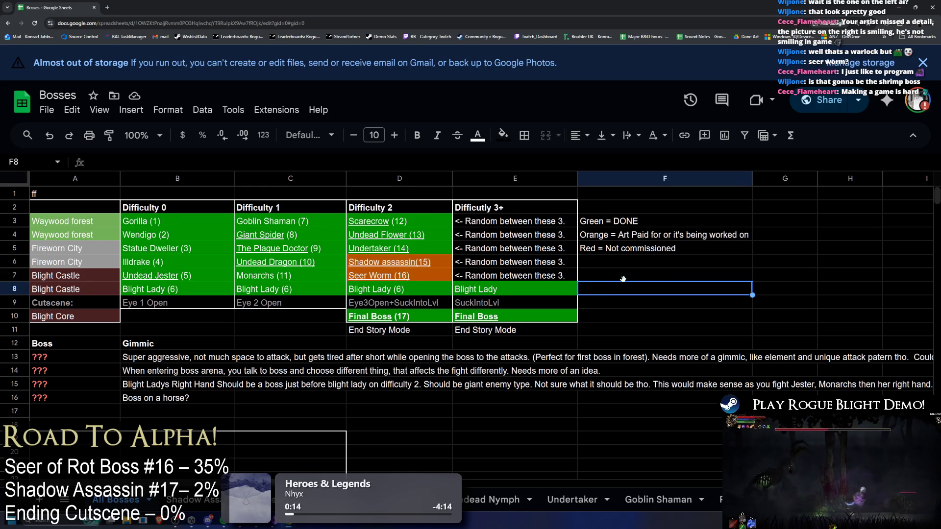
click(899, 7)
click(791, 159)
scroll(834, 128, up, 5)
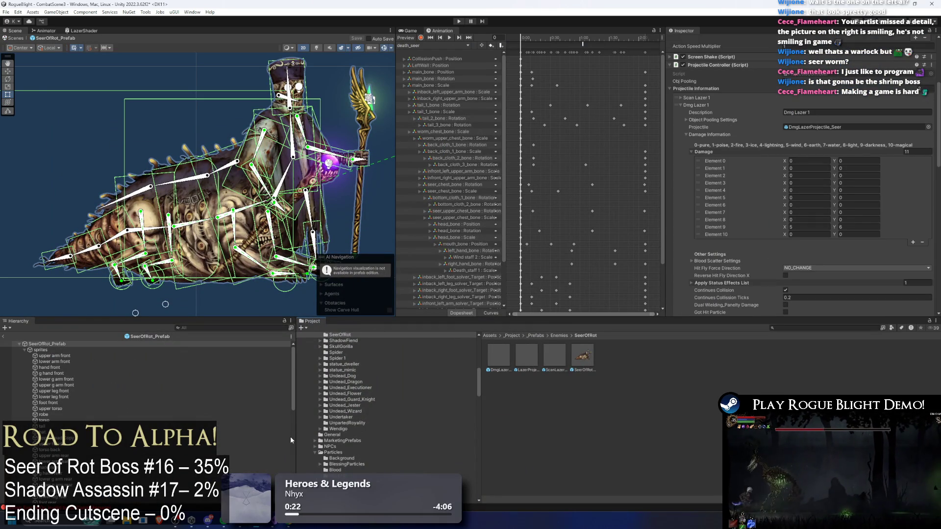
Ping ProjectileController.cs in the Generic scripts folder from the Projectile Controller's Script field
key(alt+Tab)
key(alt+Tab)
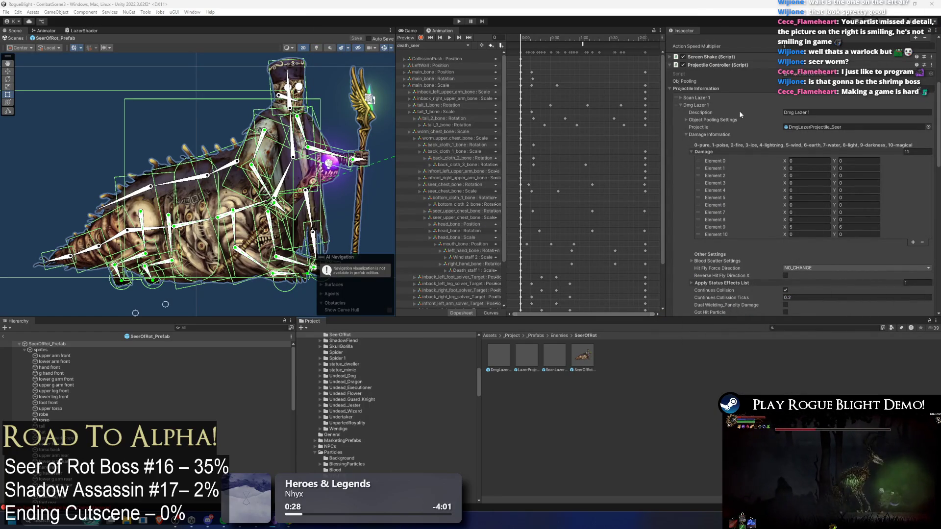
scroll(743, 117, up, 2)
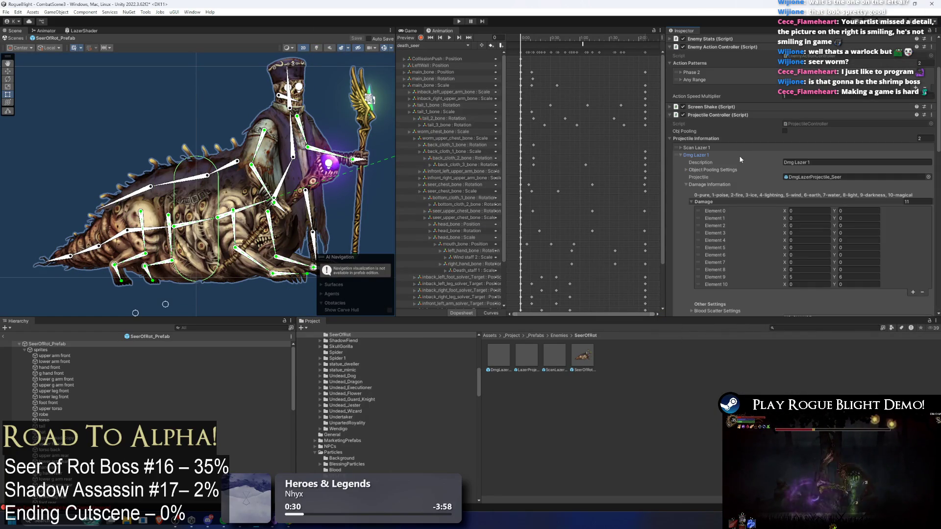
click(832, 123)
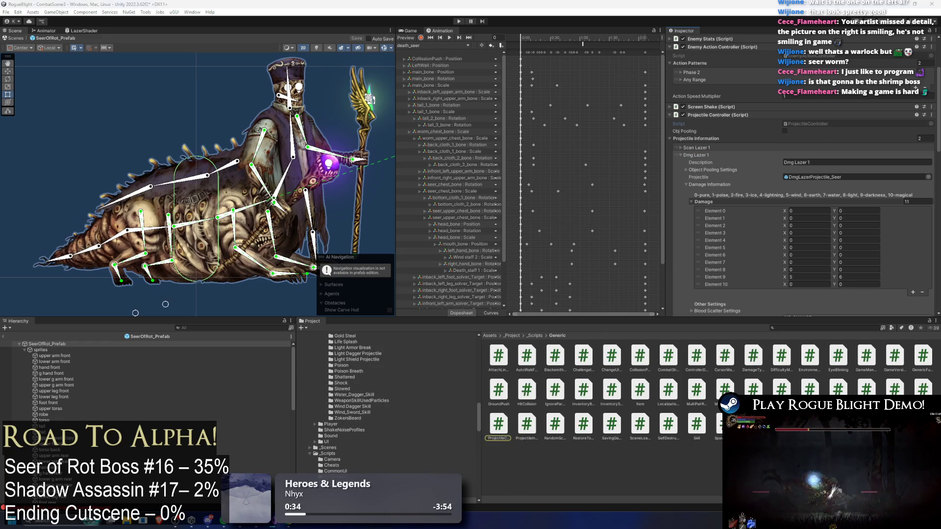
scroll(763, 186, down, 15)
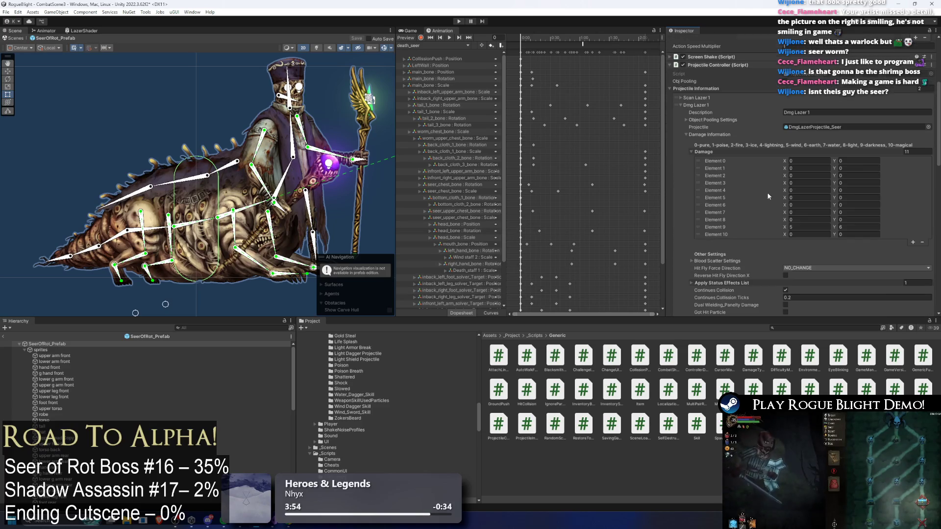
Enable Spawn Spawners Rotation, then enter Play mode, ignoring the prefab-mode warning
scroll(698, 280, down, 5)
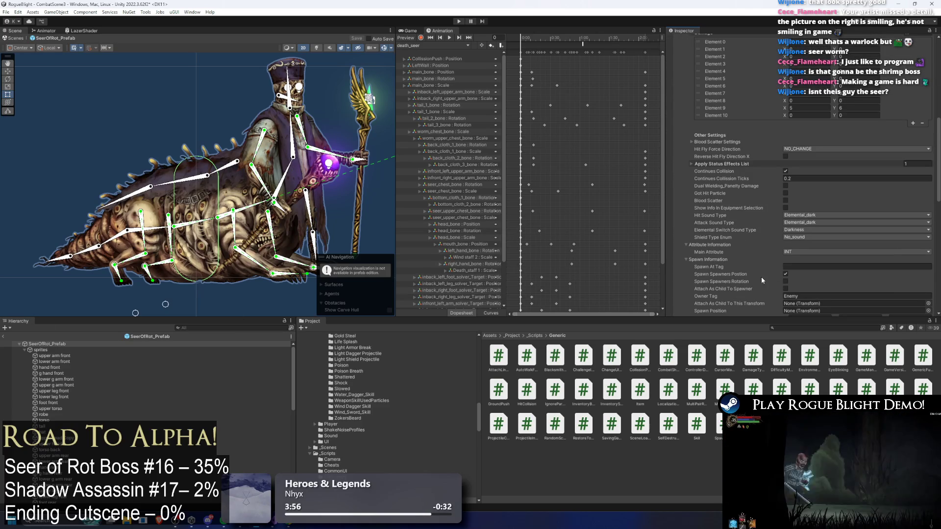
scroll(783, 281, up, 3)
scroll(784, 280, down, 3)
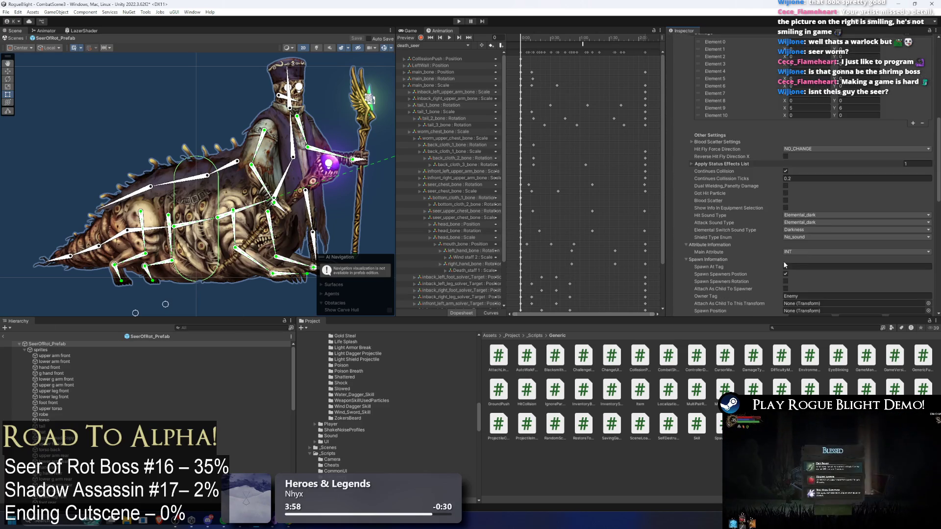
click(786, 281)
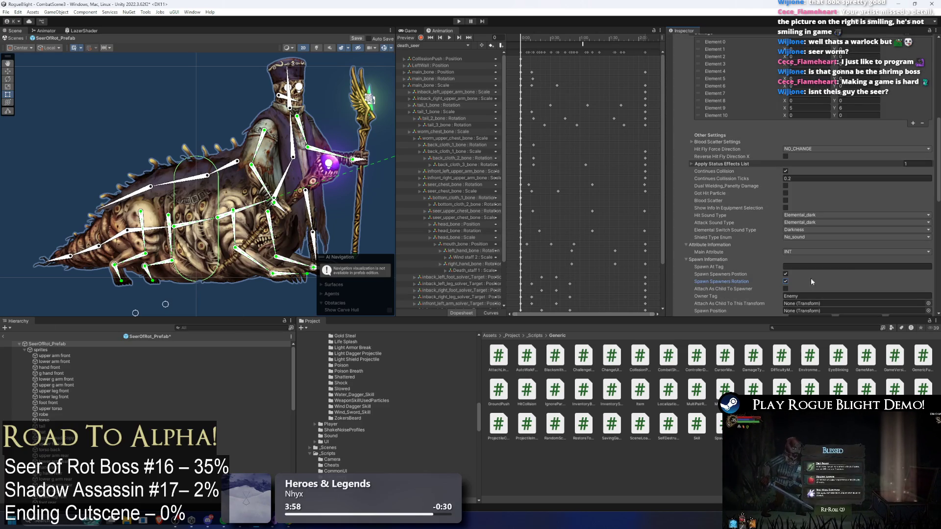
click(458, 22)
key(Return)
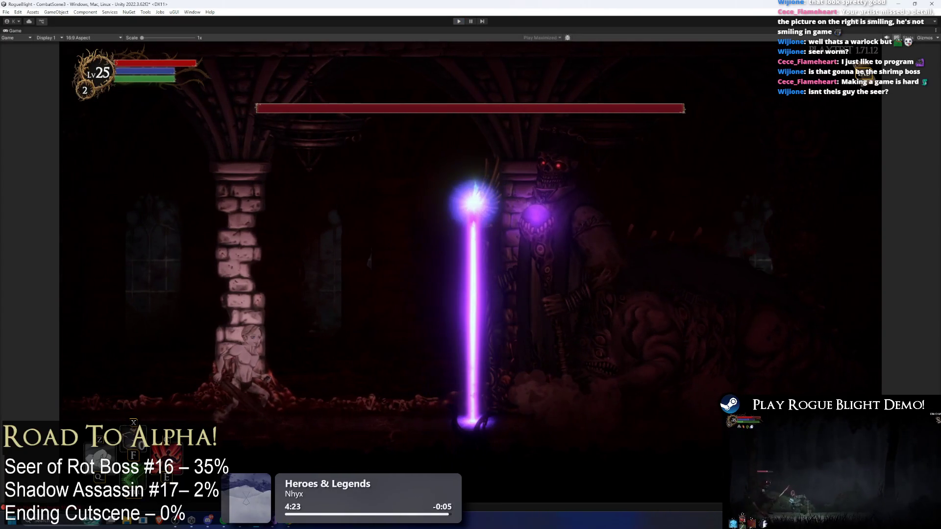
Stop Play mode with Ctrl+P to return to editing CombatScene3
key(ctrl+p)
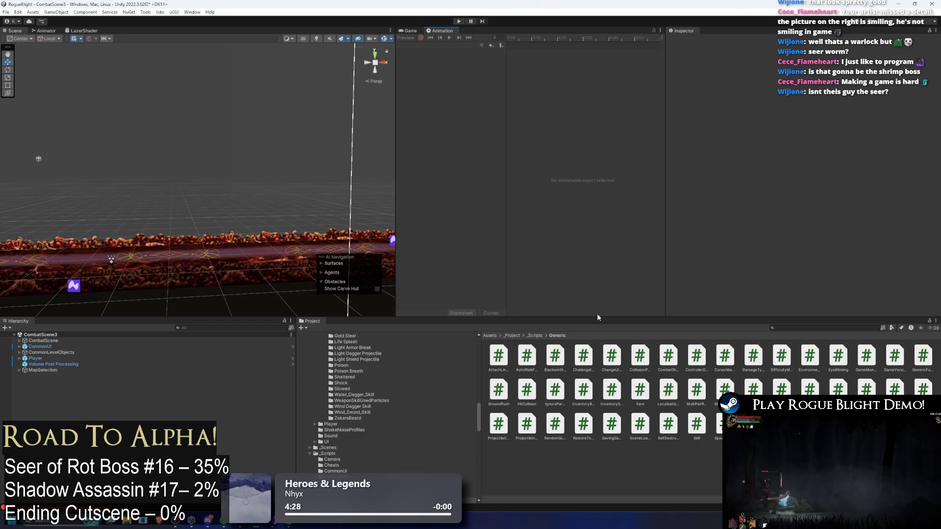
Search the project for 'seer prefa' and open the SeerOfRot prefab in Prefab Mode
click(801, 328)
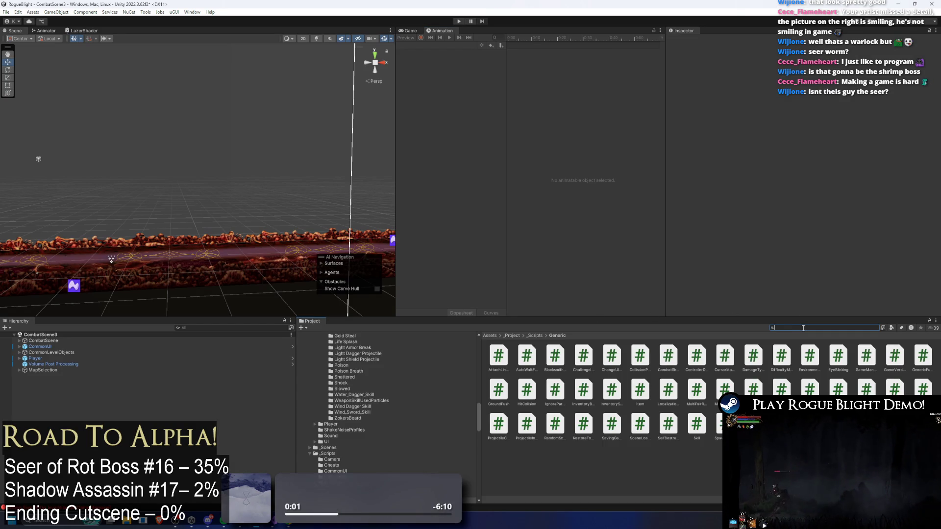
text(seer prefa)
double_click(498, 356)
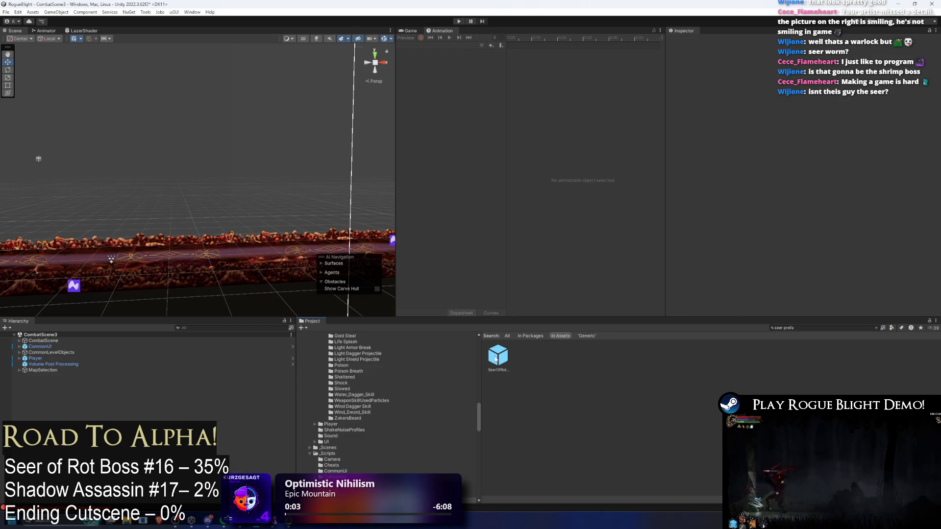
scroll(827, 136, down, 6)
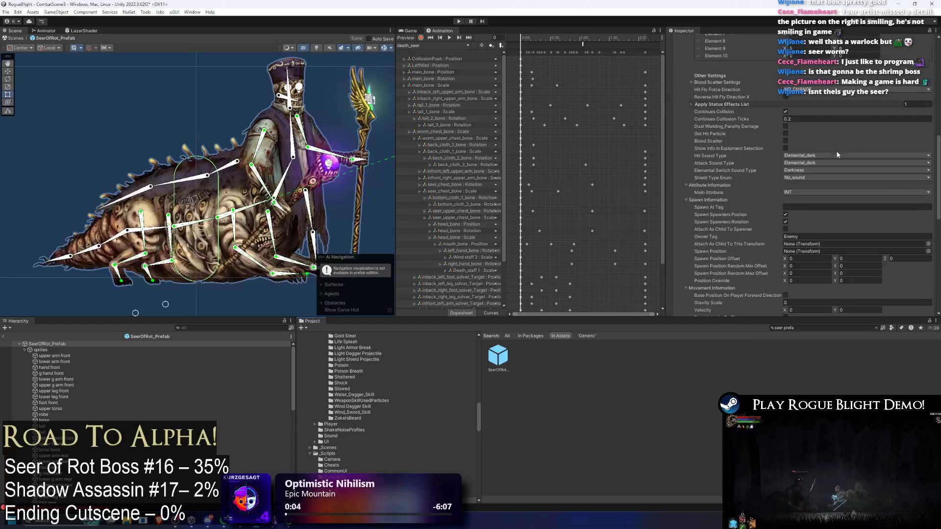
scroll(848, 128, down, 4)
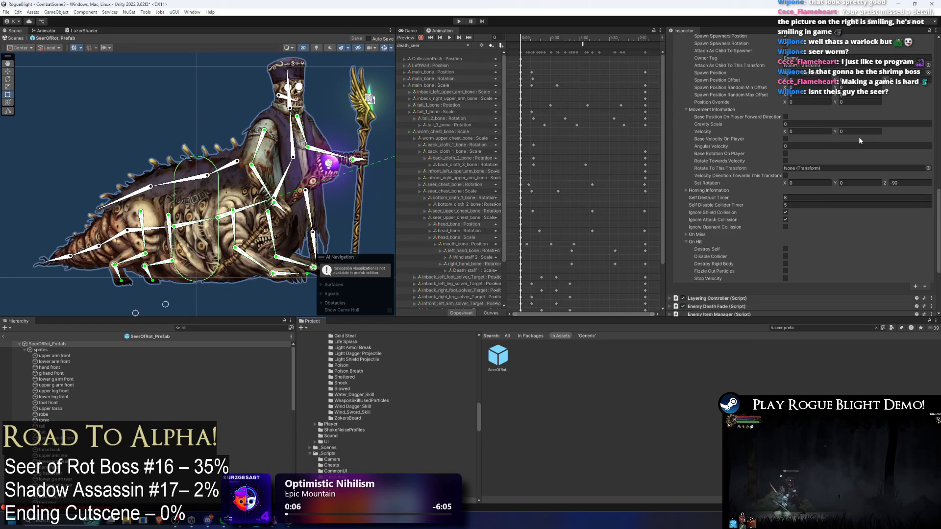
scroll(927, 175, down, 4)
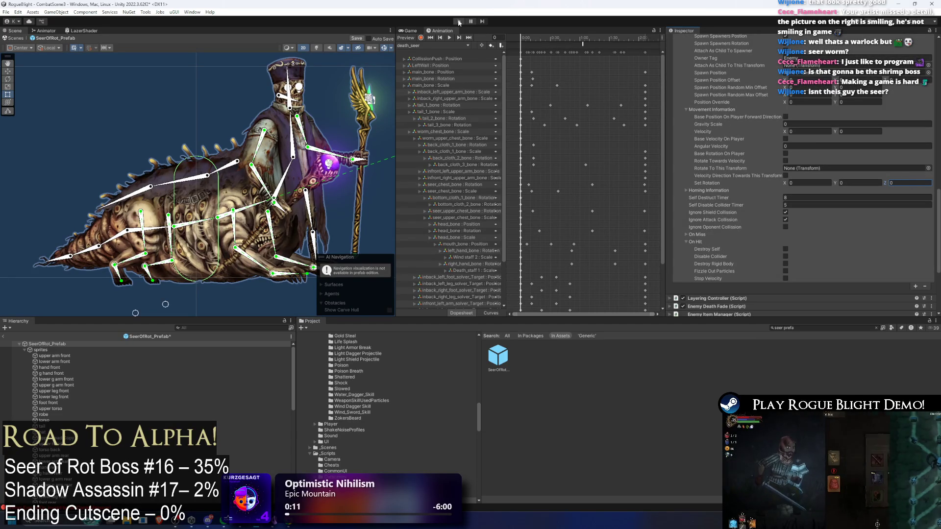
Save the SeerOfRot prefab and start Play mode, ignoring the unwanted-modifications warning
key(ctrl+s)
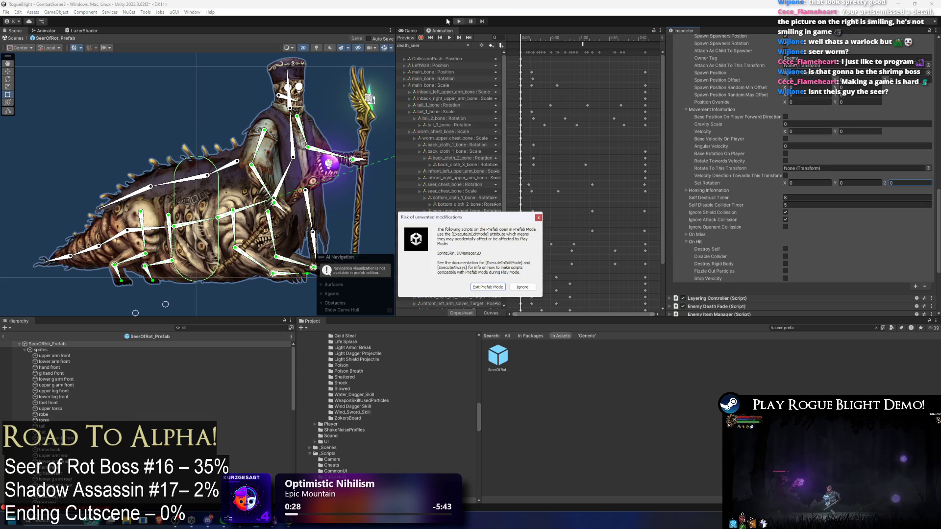
key(Return)
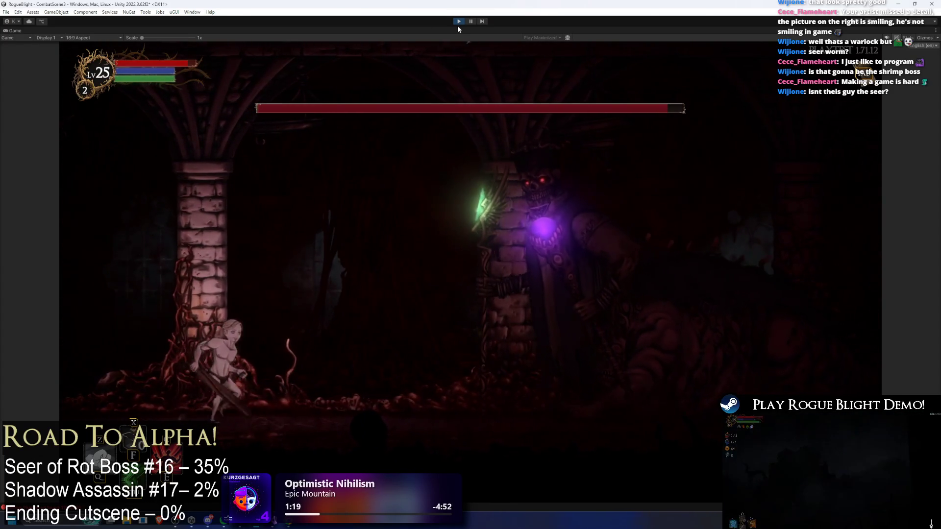
Stop Play mode with Ctrl+P after testing the Seer of Rot fight
key(ctrl+p)
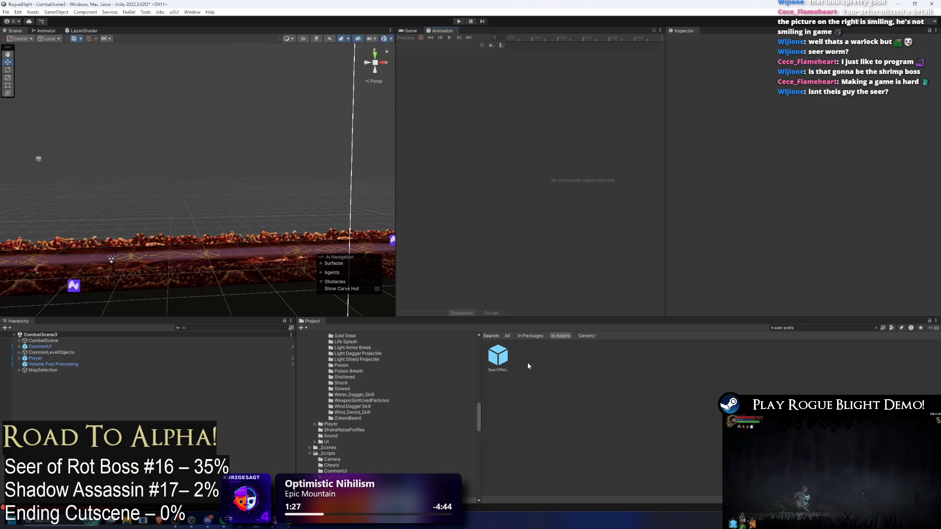
Reopen SeerOfRot, move Dmg Lazer 1 above Scan Lazer 1, and add a third projectile entry
double_click(503, 366)
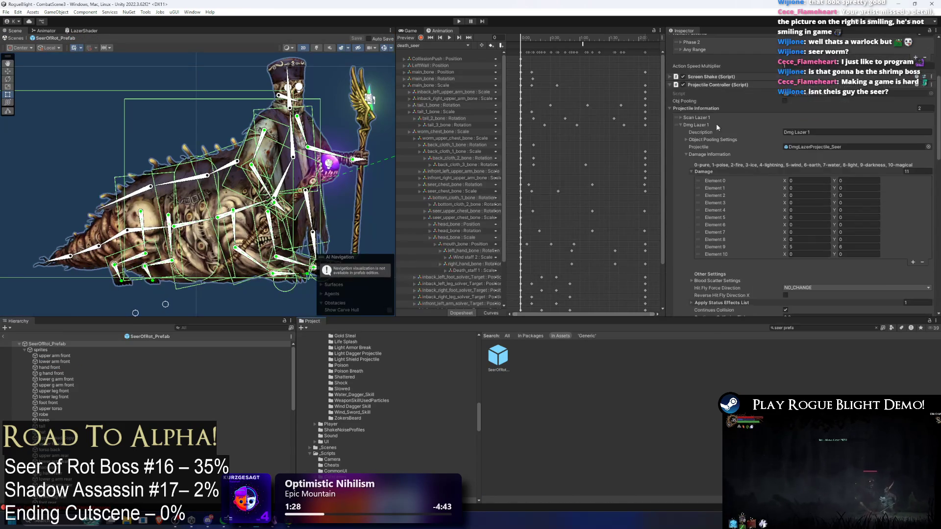
click(680, 125)
drag(678, 154, 678, 149)
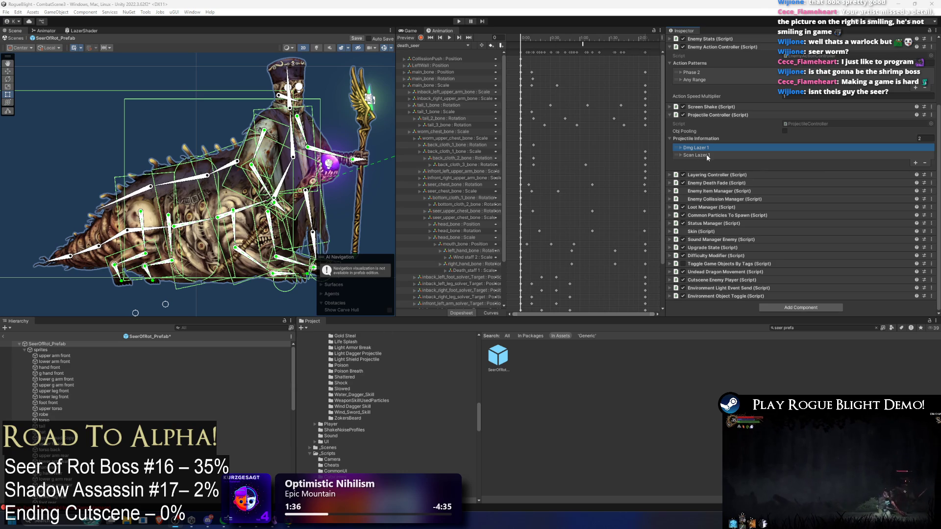
click(427, 45)
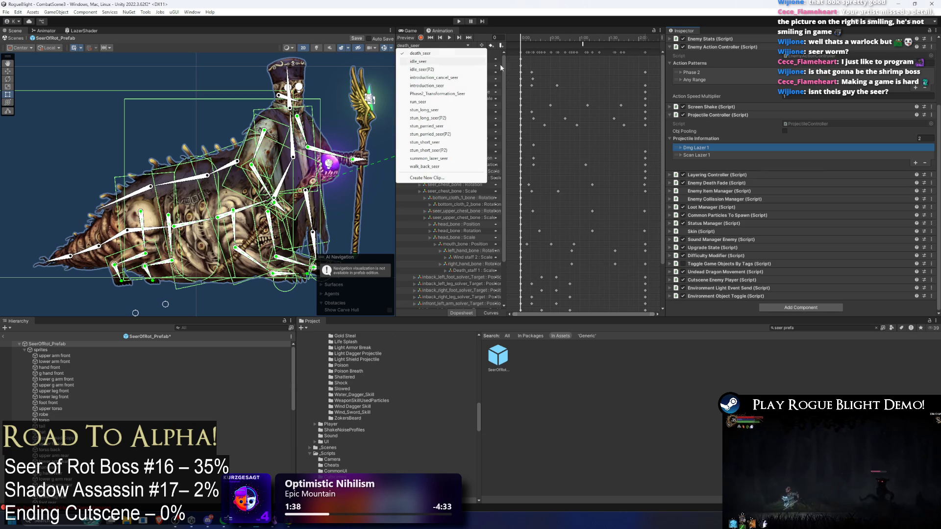
click(915, 163)
click(916, 163)
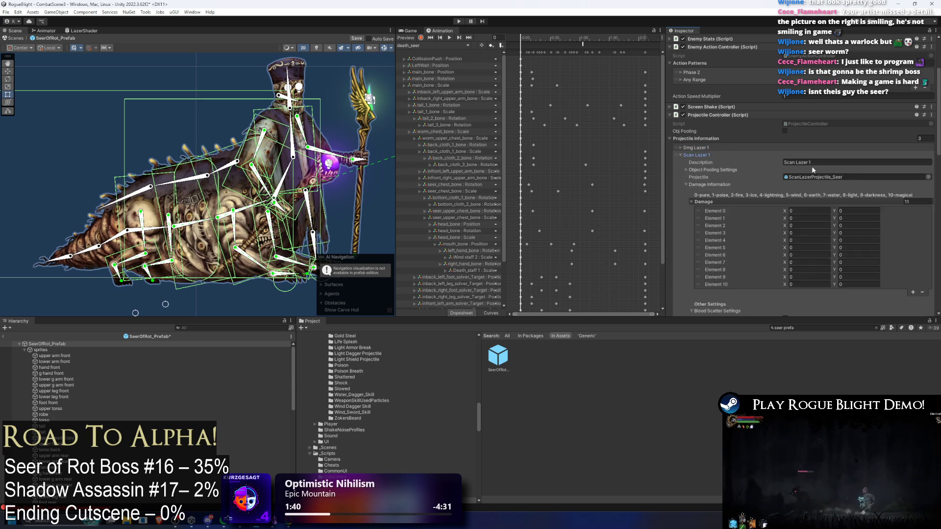
Collapse Scan Lazer 1 and expand the third entry, Scan Lazer 2, using ScanLazerProjectile_Seer
scroll(917, 176, down, 5)
scroll(917, 183, up, 5)
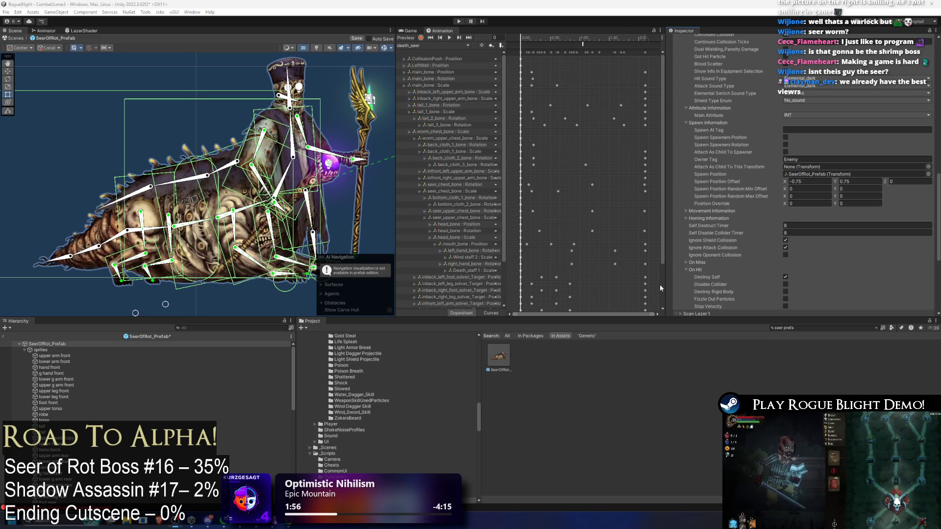
scroll(768, 170, up, 10)
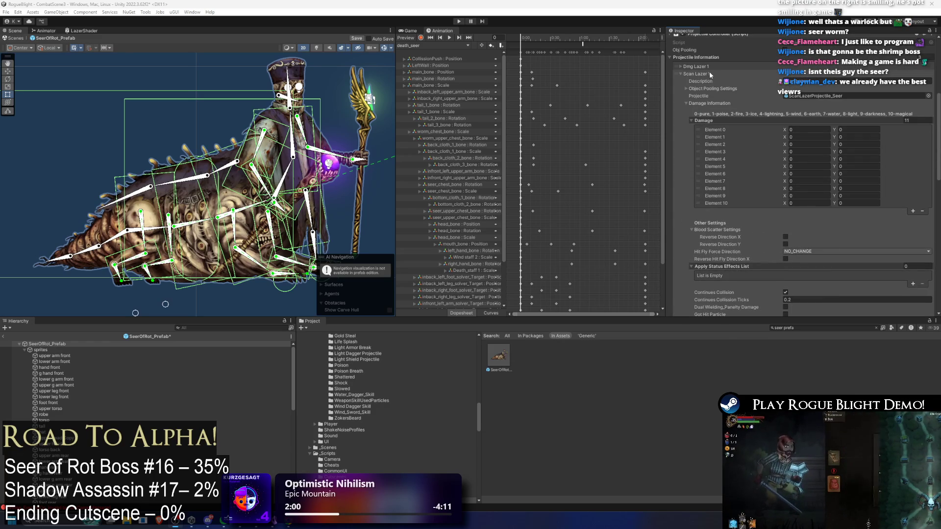
click(710, 72)
click(704, 156)
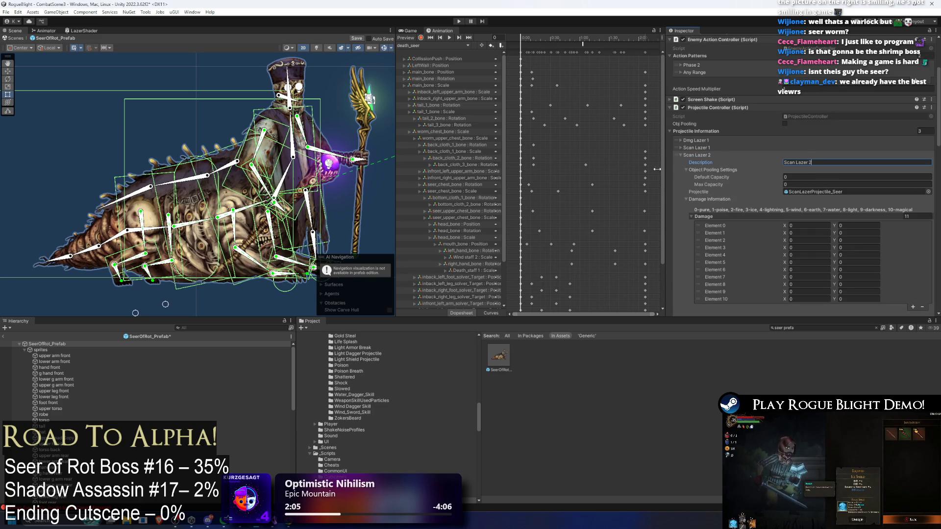
click(698, 155)
click(711, 148)
click(712, 149)
click(711, 149)
click(707, 163)
click(708, 163)
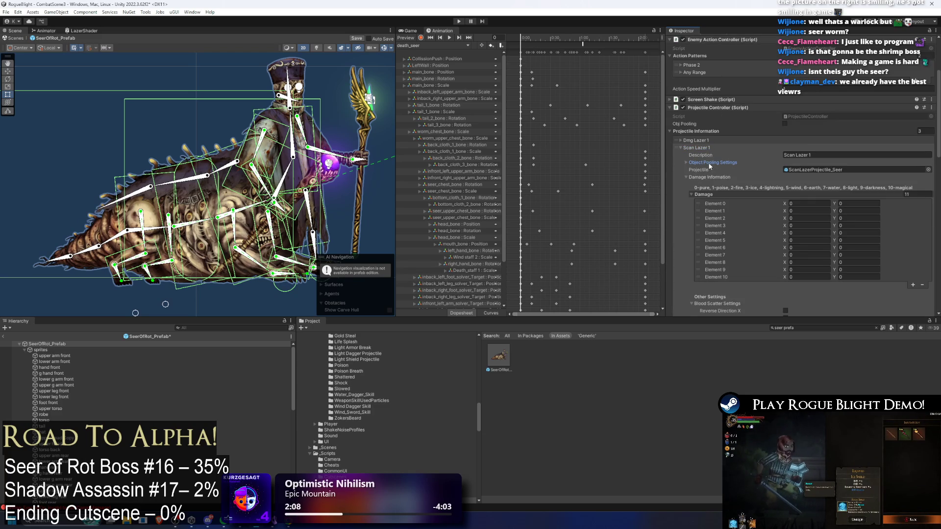
click(706, 147)
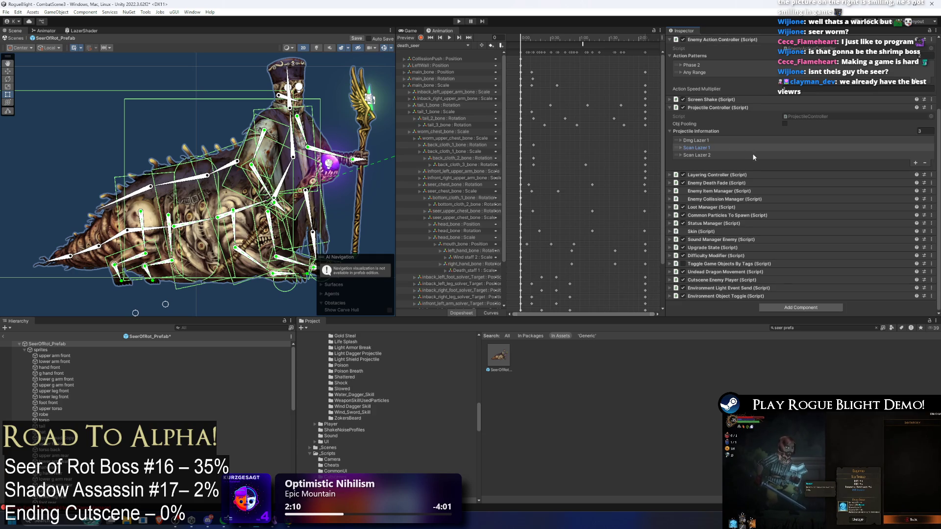
click(723, 156)
click(725, 156)
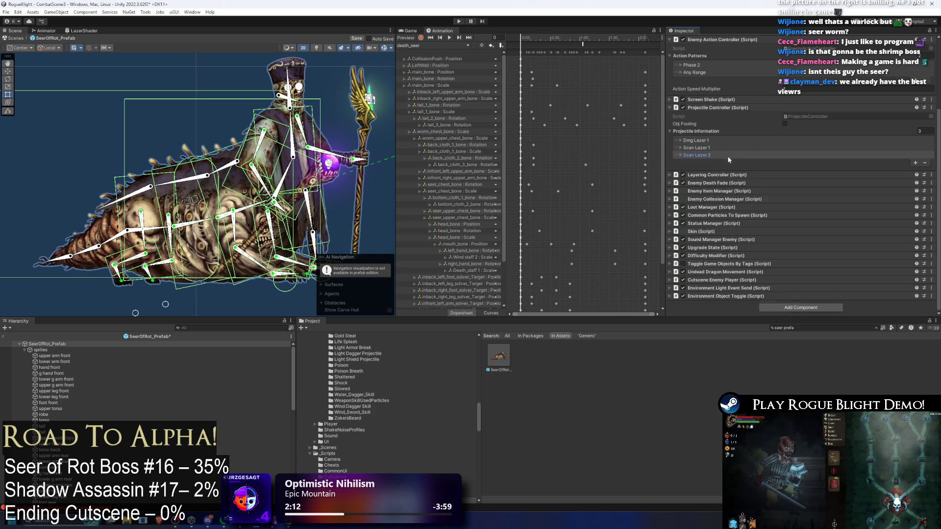
click(729, 155)
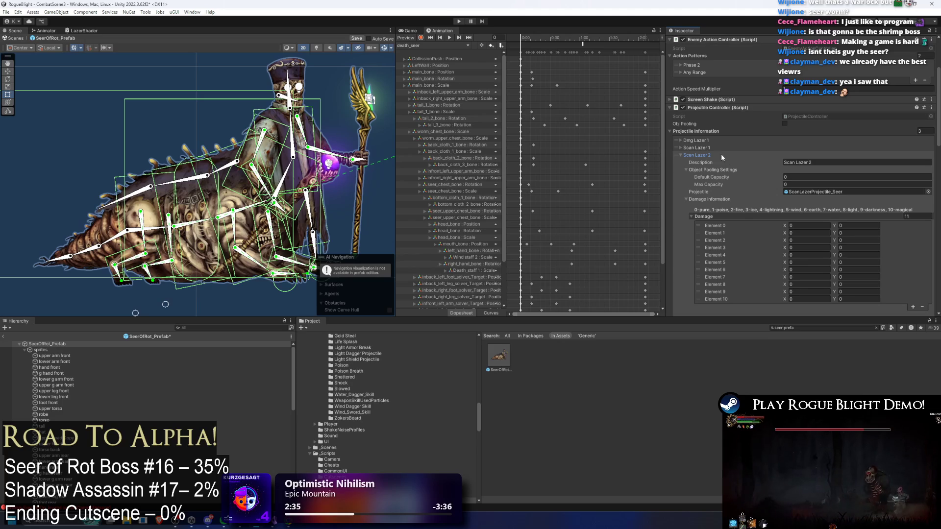
scroll(764, 146, down, 2)
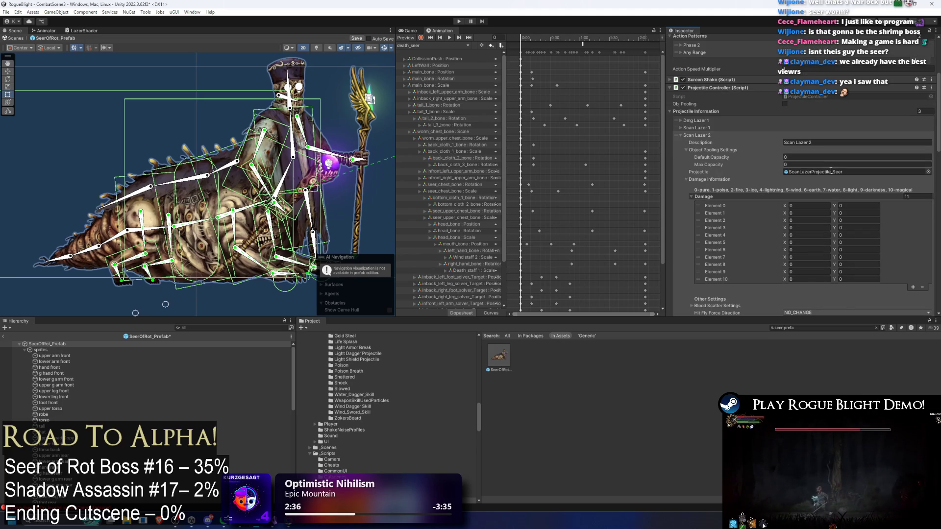
scroll(858, 165, down, 5)
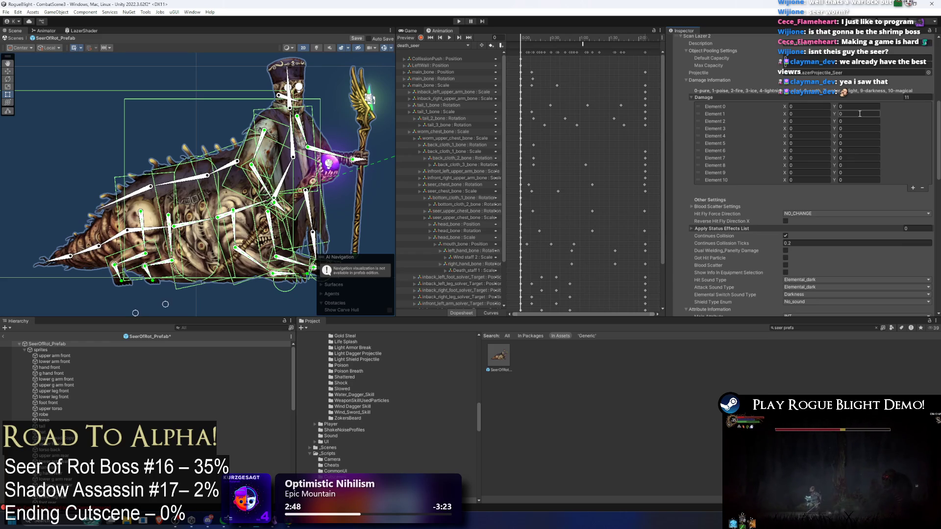
scroll(859, 114, down, 1)
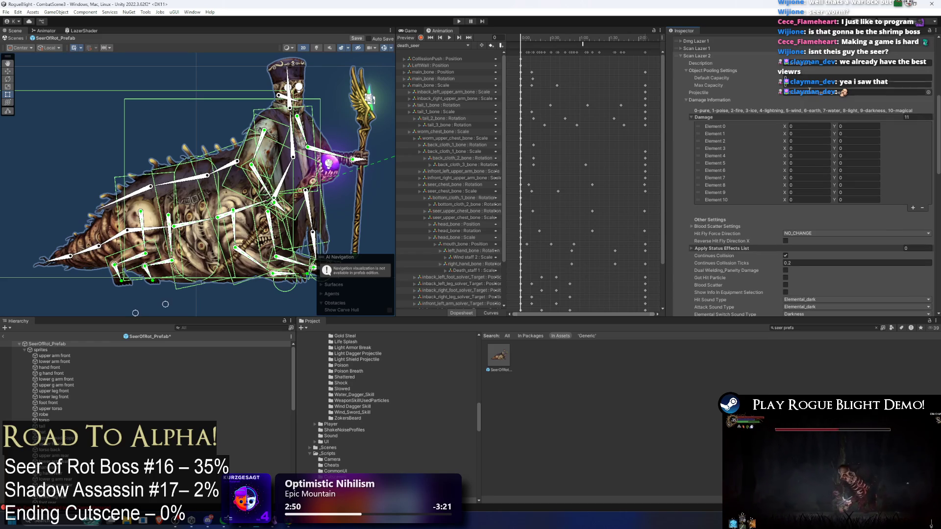
scroll(808, 105, down, 1)
scroll(810, 108, down, 5)
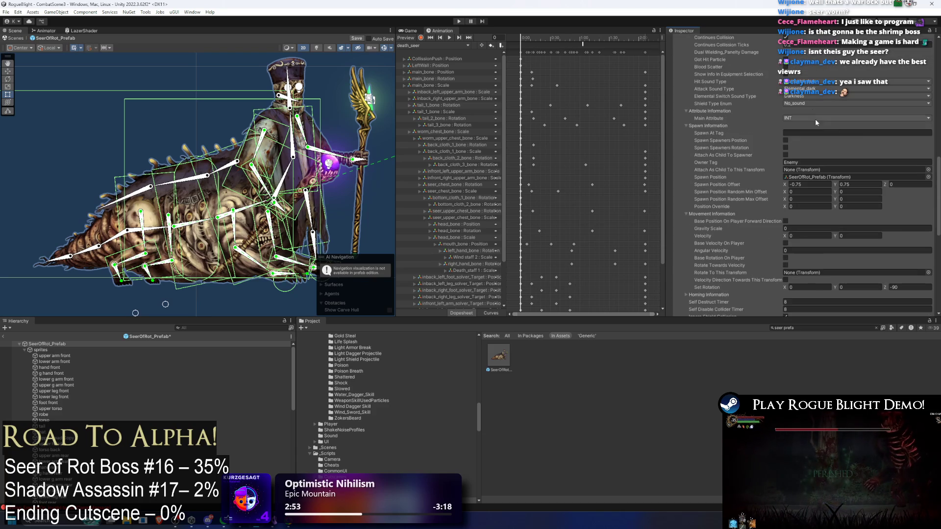
scroll(856, 169, down, 1)
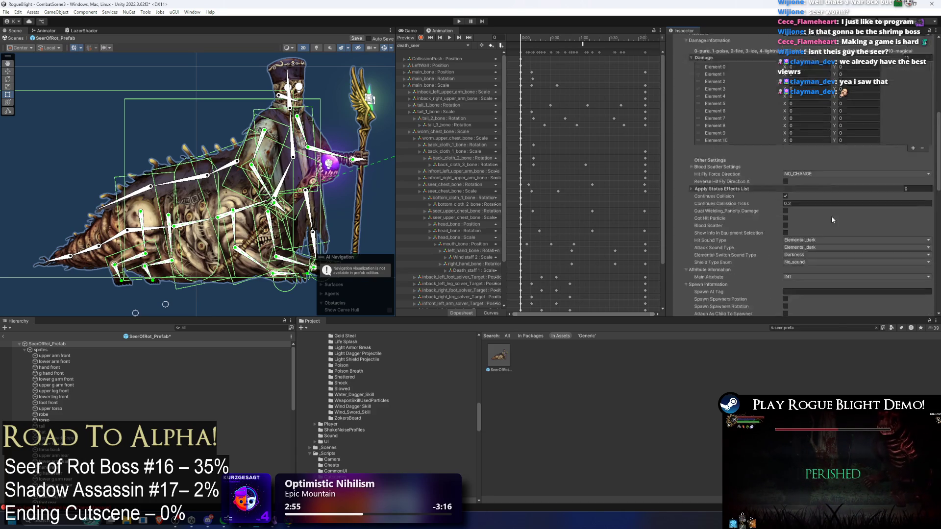
scroll(836, 207, up, 10)
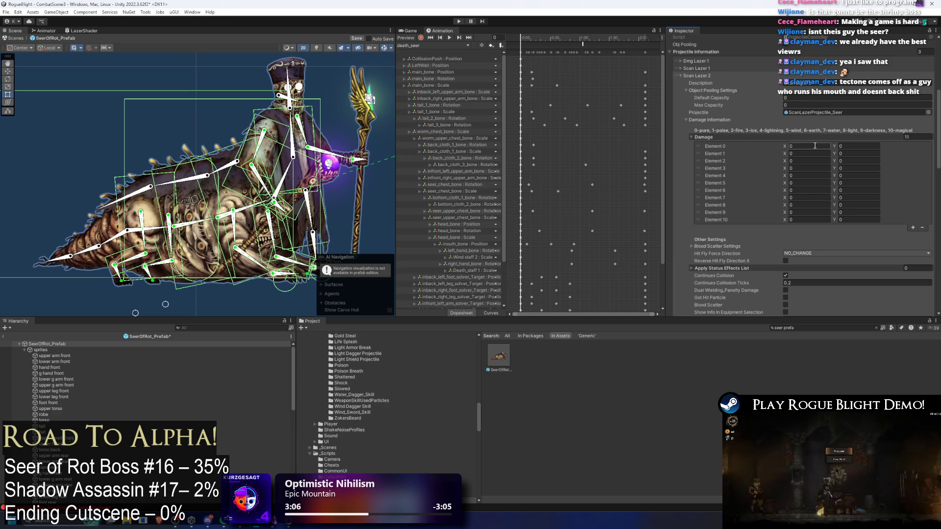
scroll(814, 145, down, 10)
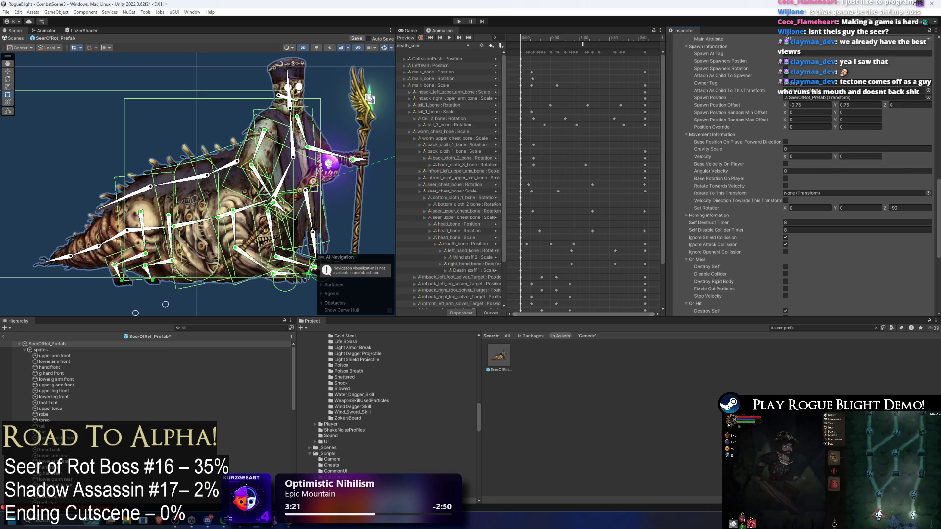
scroll(772, 231, up, 5)
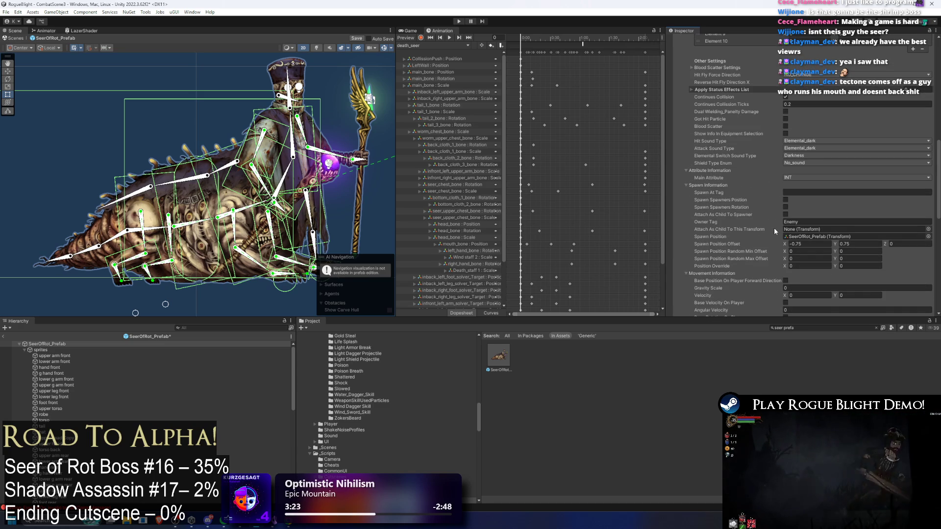
scroll(856, 205, up, 6)
scroll(857, 205, down, 3)
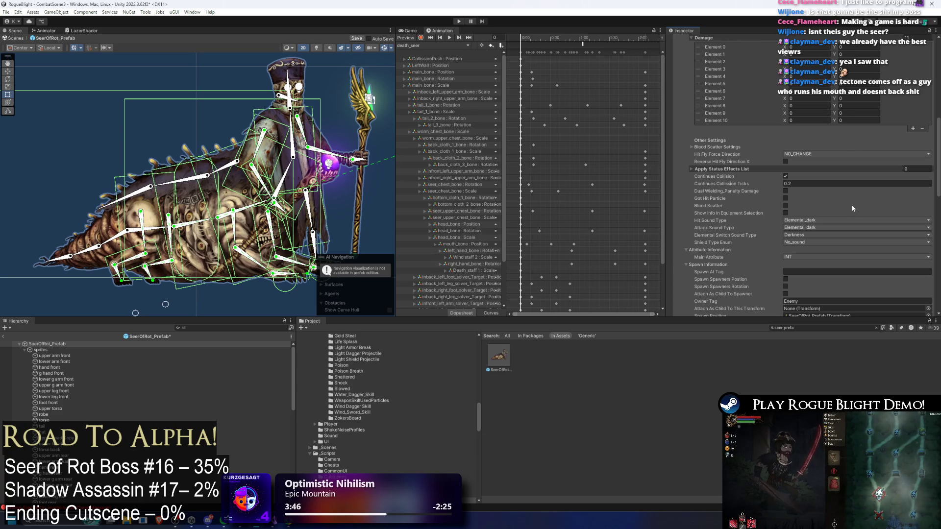
scroll(780, 172, up, 5)
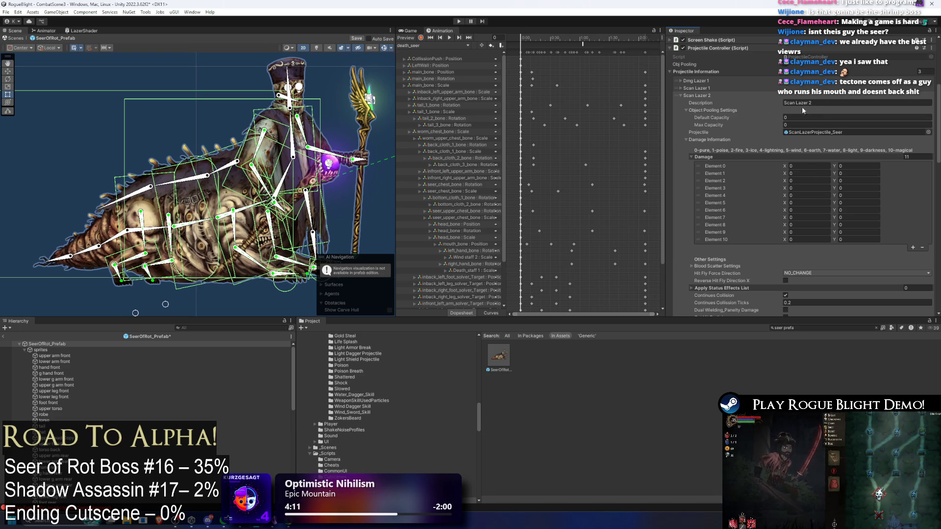
scroll(698, 98, up, 3)
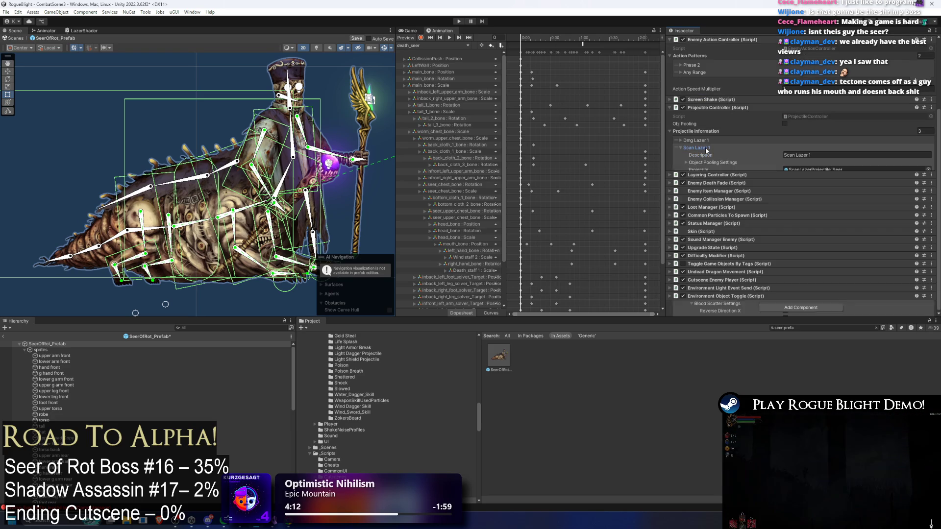
Toggle the Scan Lazer 1 and Scan Lazer 2 foldouts to check their settings
click(704, 147)
click(706, 148)
click(714, 154)
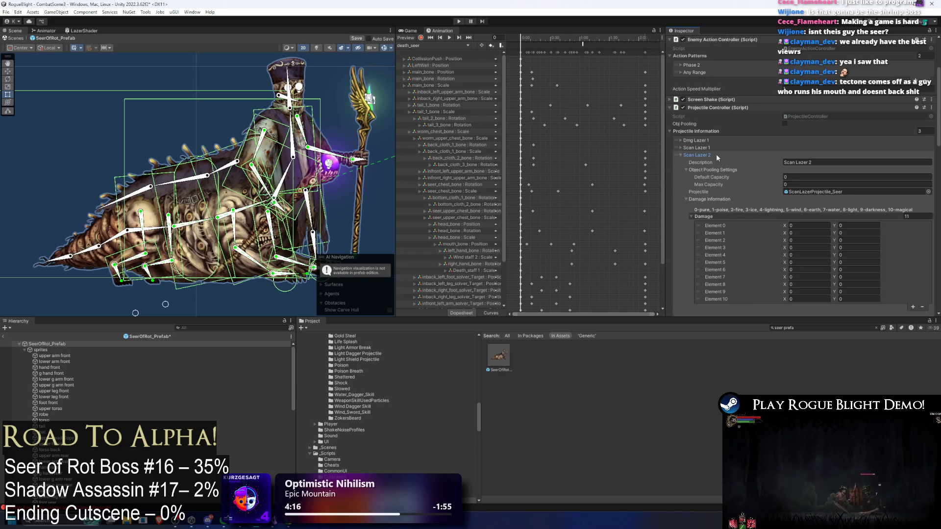
click(716, 154)
click(717, 155)
click(719, 157)
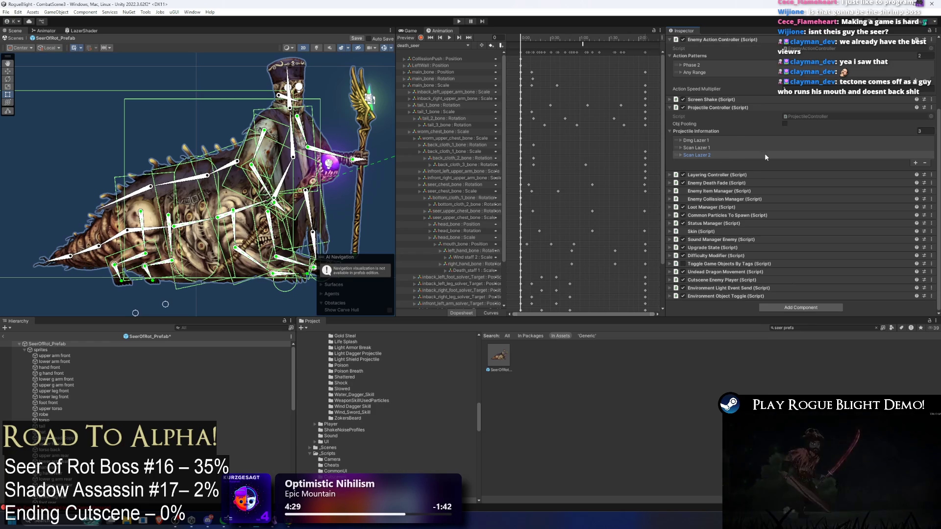
click(747, 155)
Check Dmg Lazer 1, then ping Scan Lazer 2's projectile prefab in the SeerOfRot folder
scroll(760, 160, down, 3)
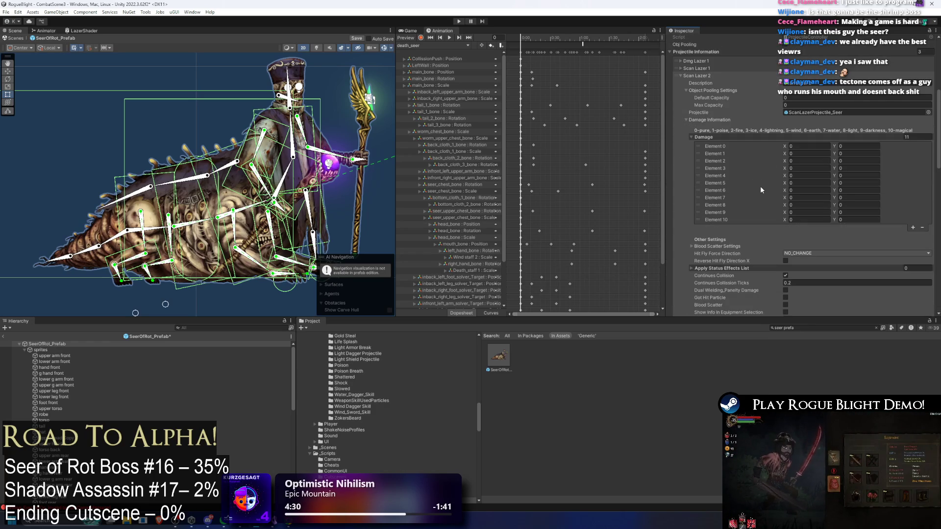
scroll(684, 302, down, 10)
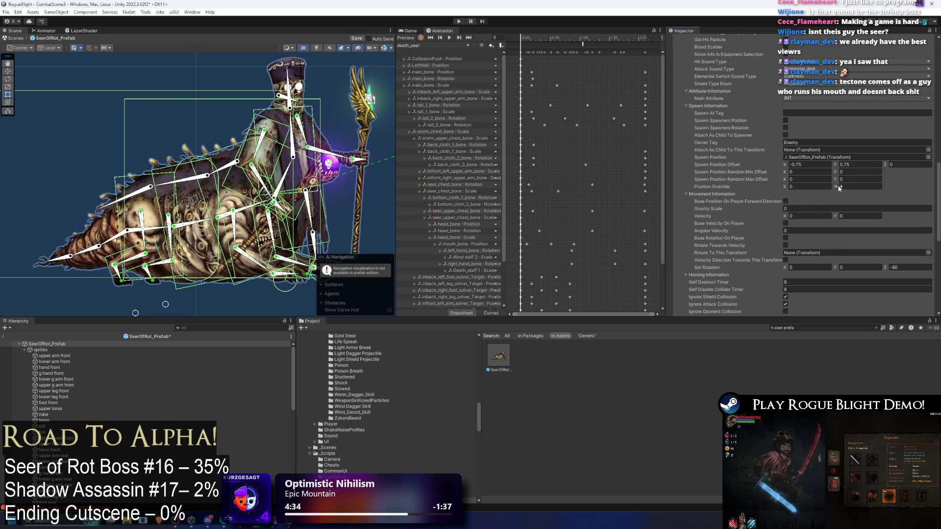
scroll(834, 189, up, 10)
scroll(784, 171, up, 1)
click(714, 140)
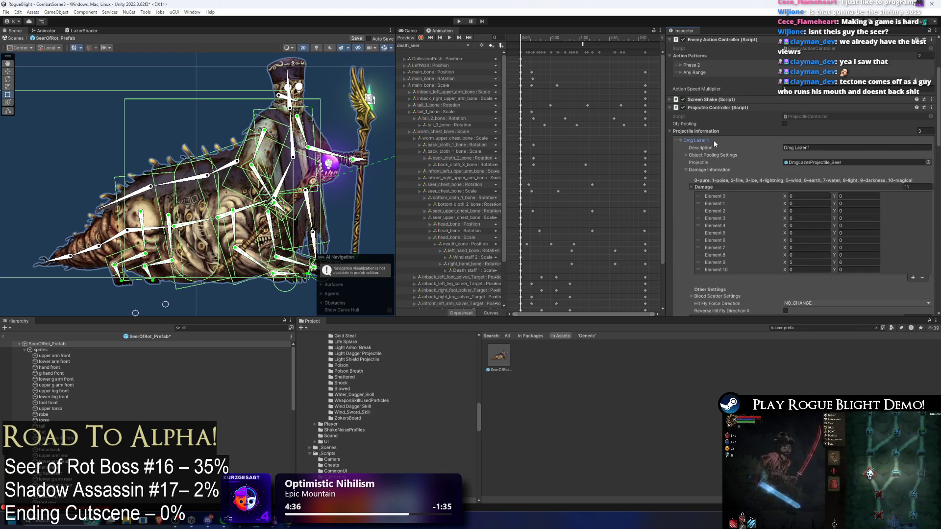
click(718, 139)
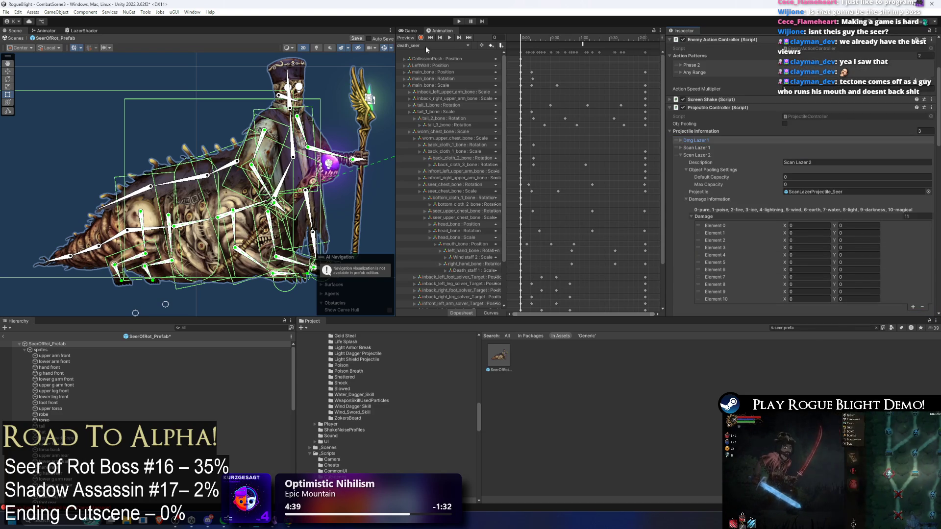
click(446, 46)
click(823, 192)
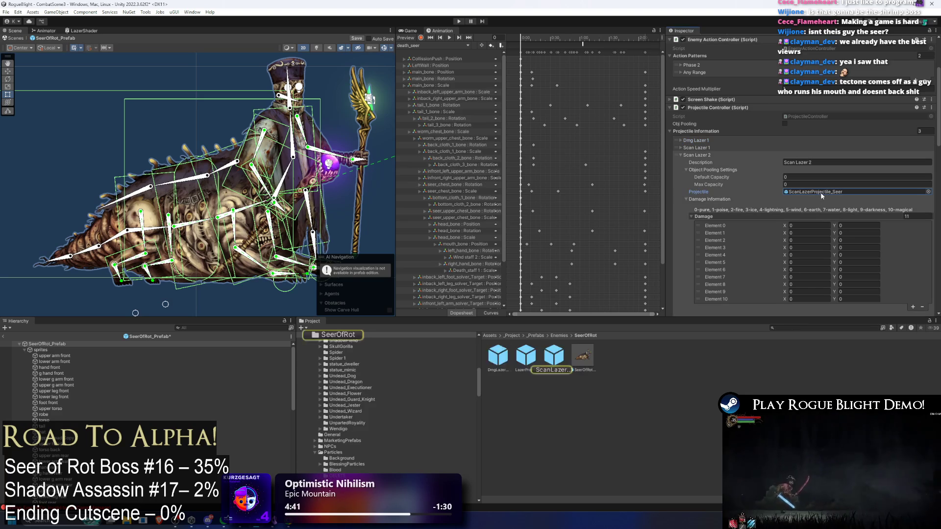
Set the ScanLazer prefab's Spawn Projectiles Projectile Controller Index to 1 and save
click(562, 368)
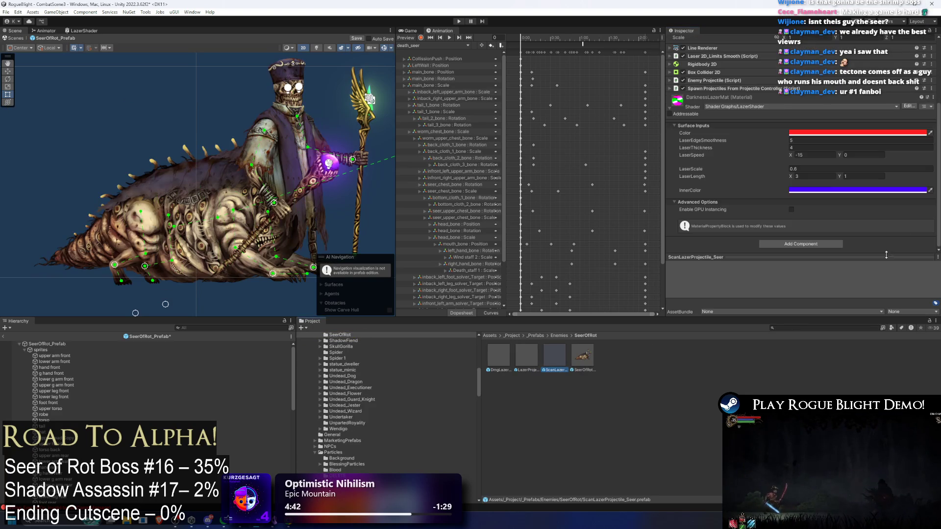
click(771, 93)
click(806, 121)
key(ctrl+s)
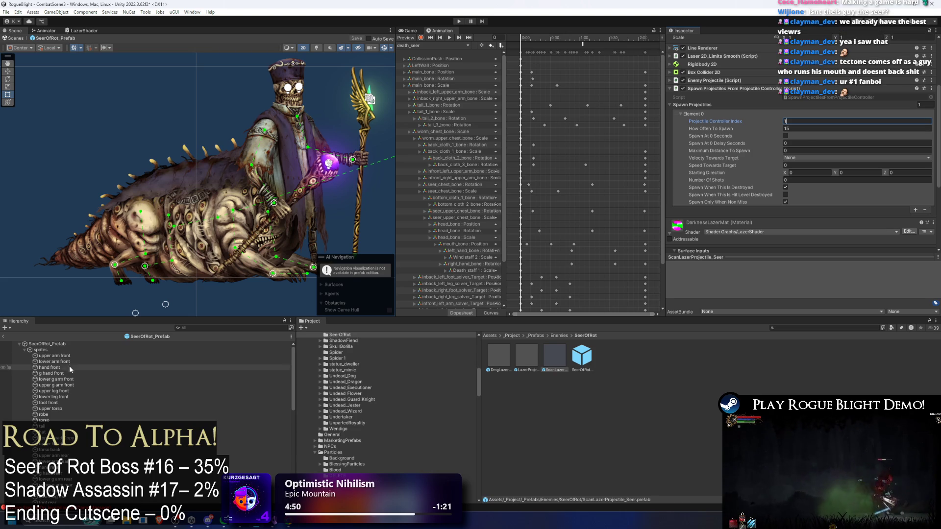
Navigate the prefab hierarchy back up to the SeerOfRot_Prefab root object
click(63, 349)
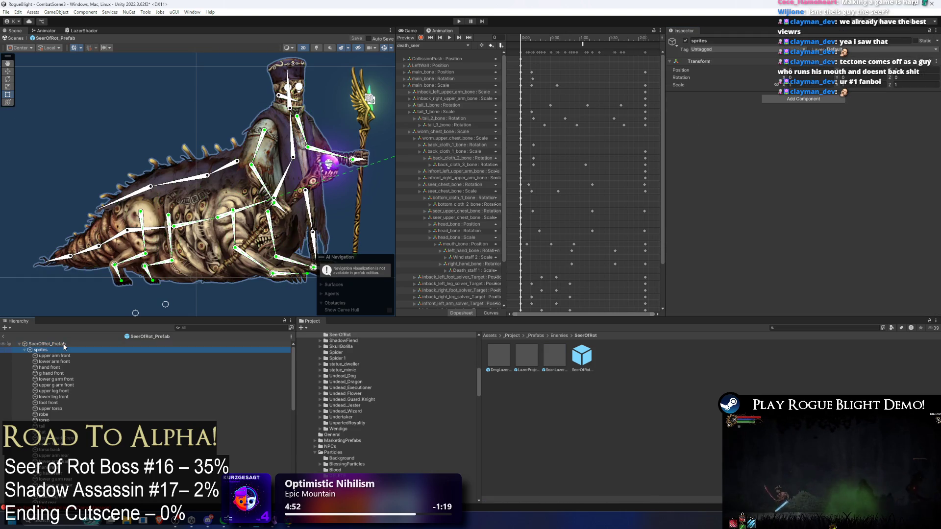
key(Left)
key(Down)
key(Left)
key(Down)
key(Down)
key(Down)
key(Right)
key(Left)
key(Up)
key(Up)
key(Up)
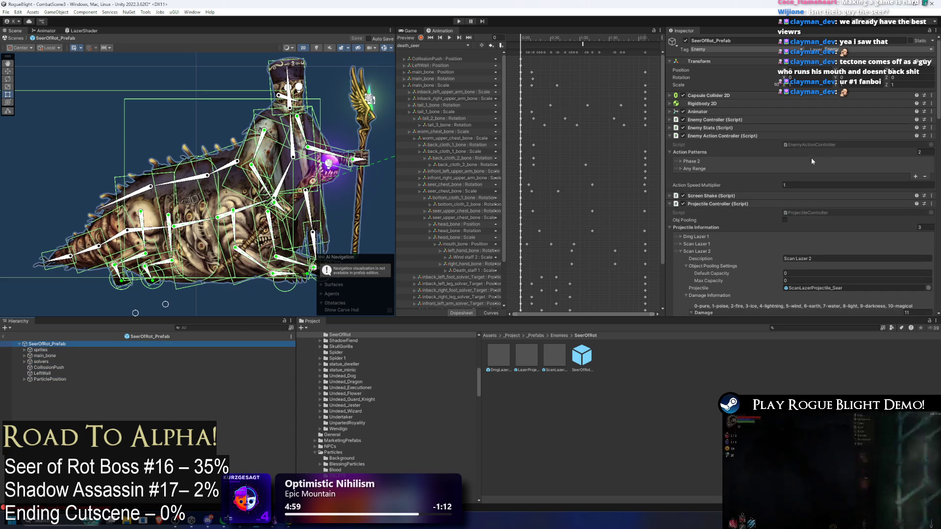
Add a new projectile entry and rename its description to Scan Lazer 3
click(709, 251)
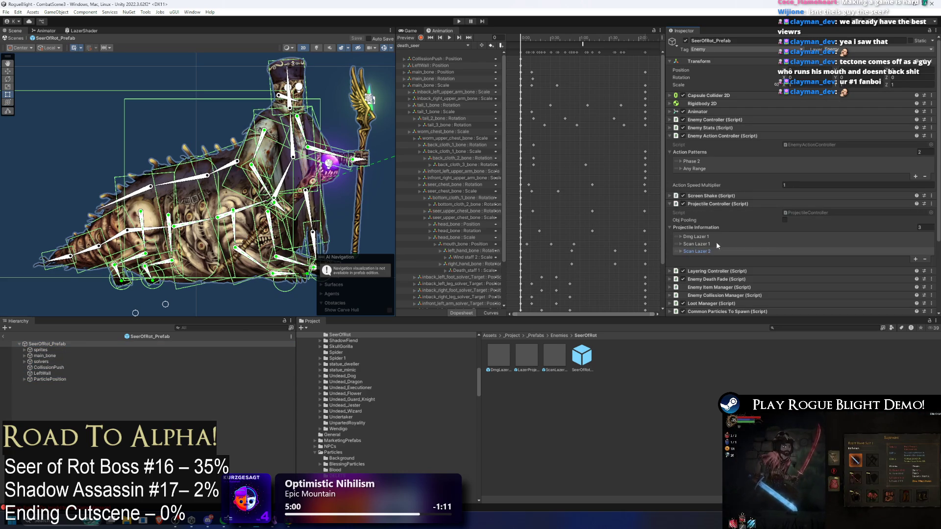
click(717, 251)
scroll(719, 248, down, 3)
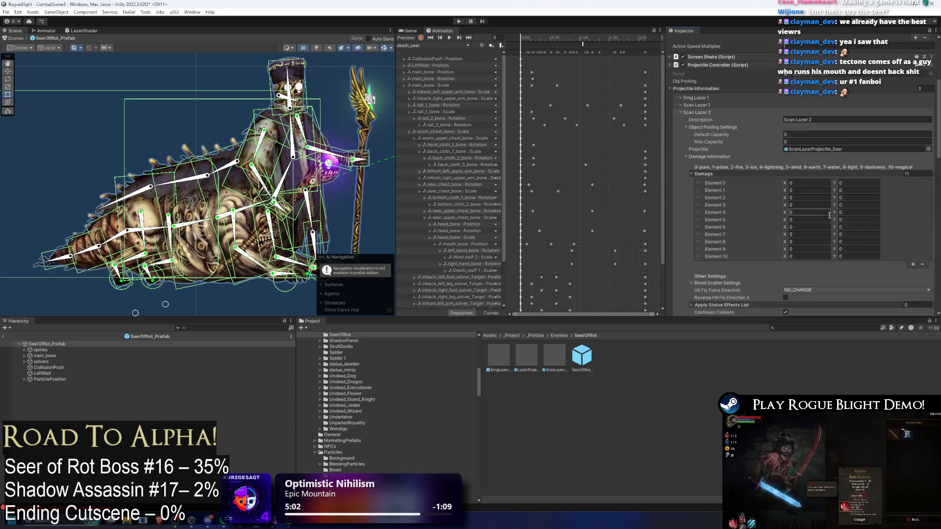
click(706, 191)
click(915, 199)
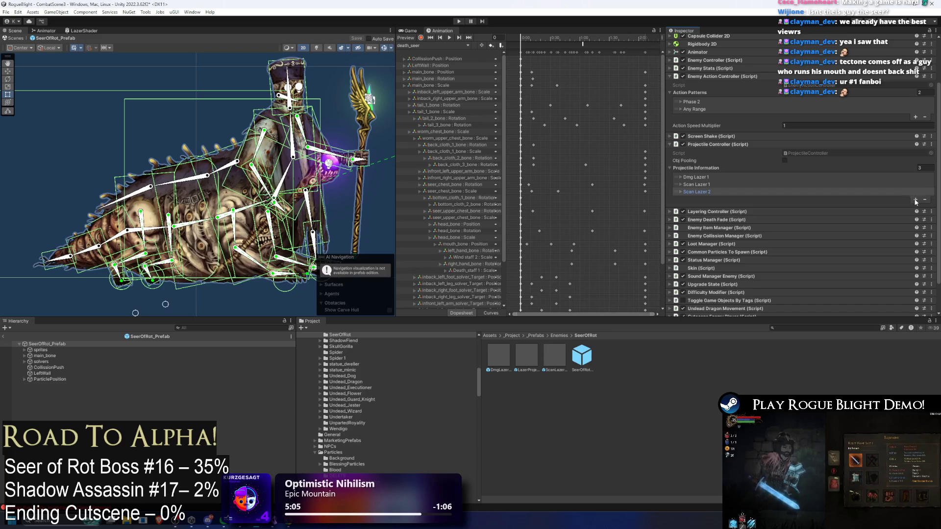
click(729, 201)
double_click(810, 207)
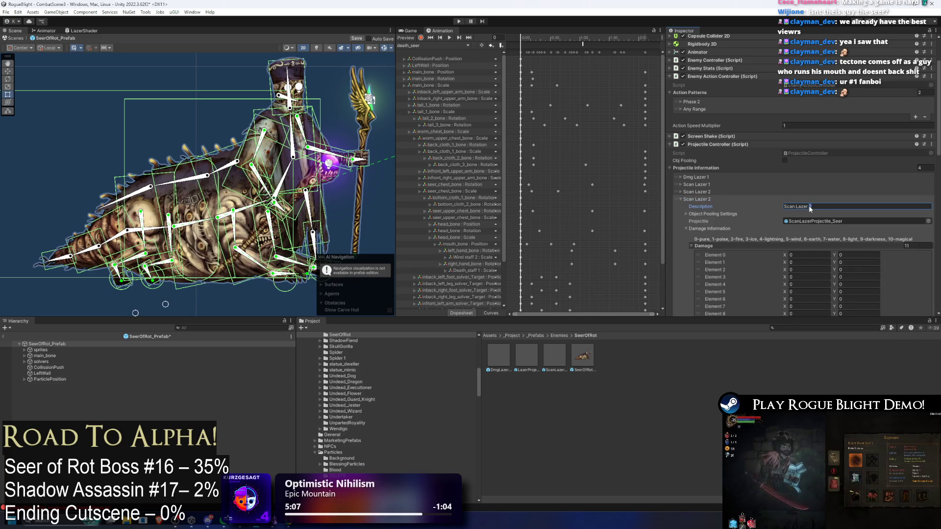
text(3)
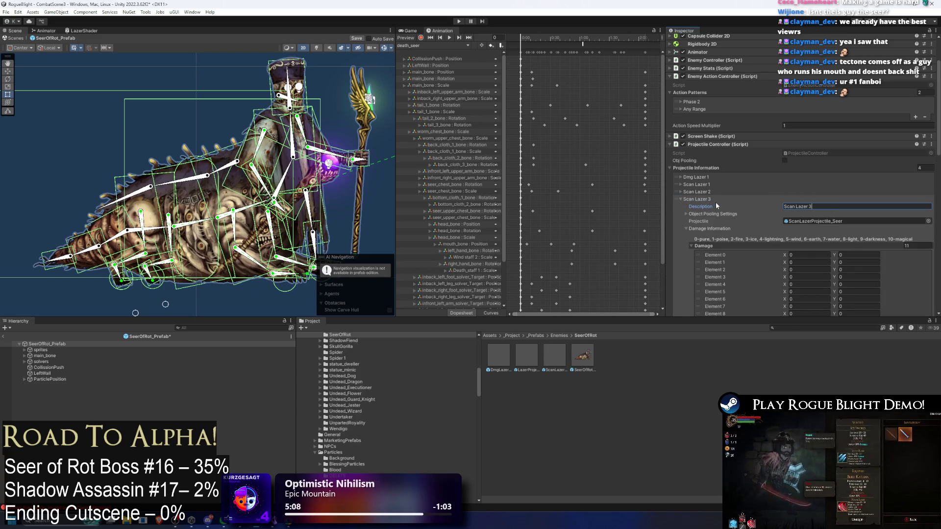
click(715, 200)
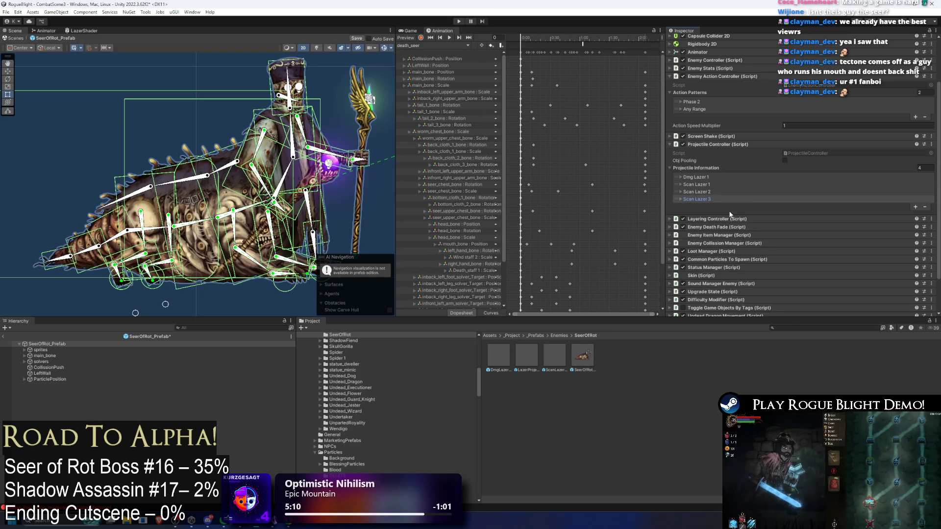
click(737, 198)
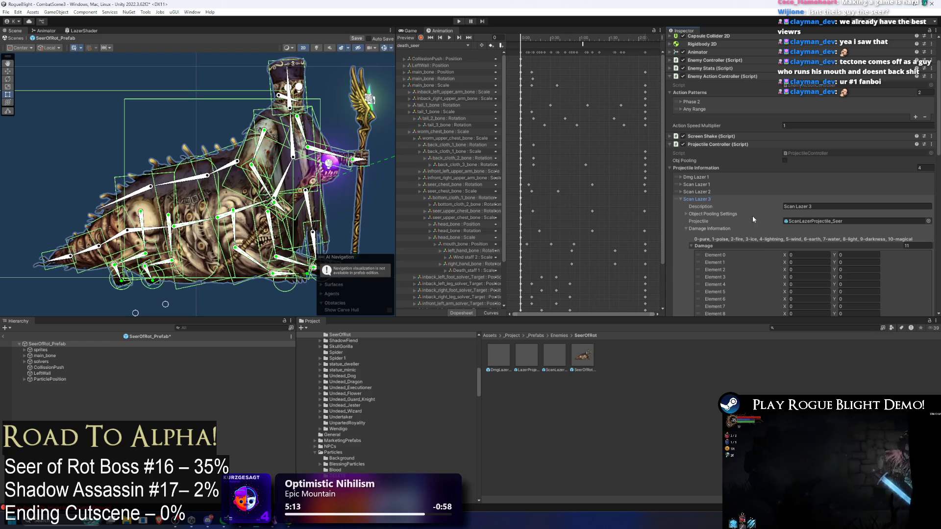
Review the Scan Lazer 3 entry's object pooling capacities and remaining fields
click(722, 213)
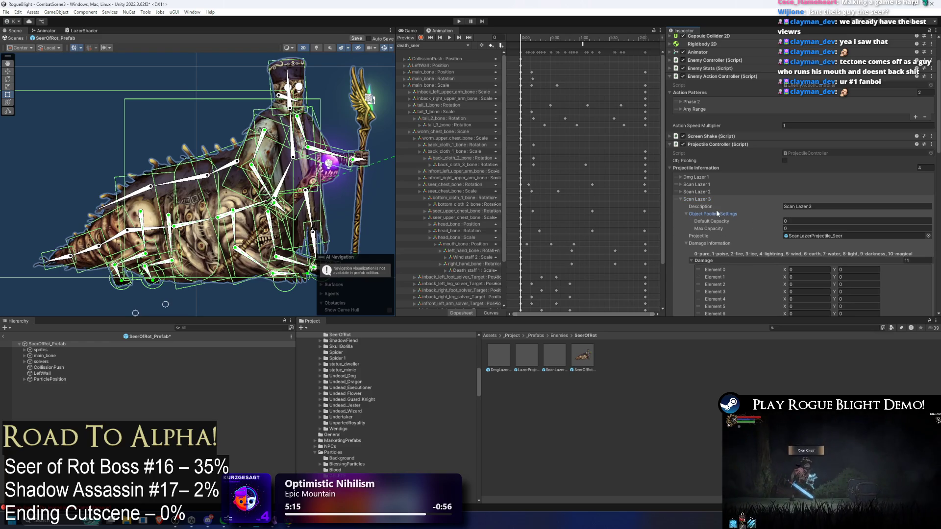
click(717, 214)
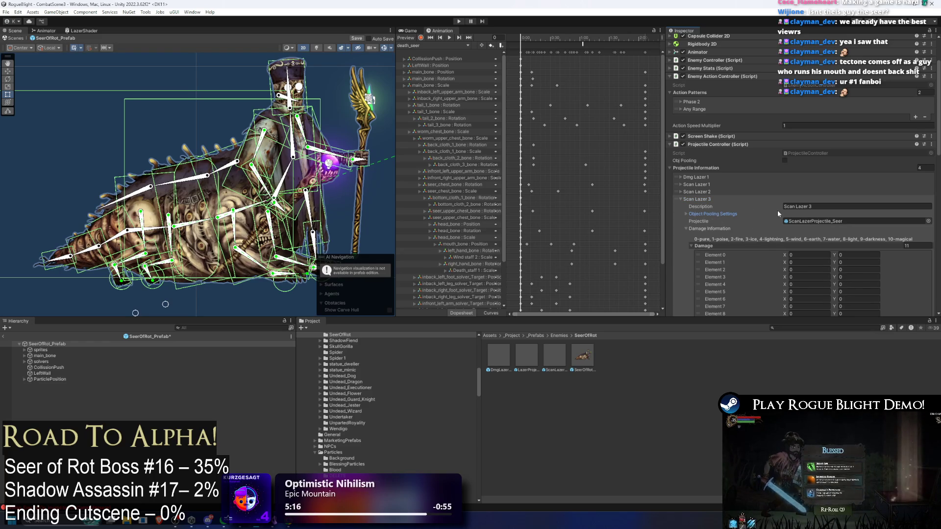
scroll(777, 210, down, 2)
scroll(775, 209, down, 3)
scroll(816, 145, down, 4)
scroll(825, 148, up, 2)
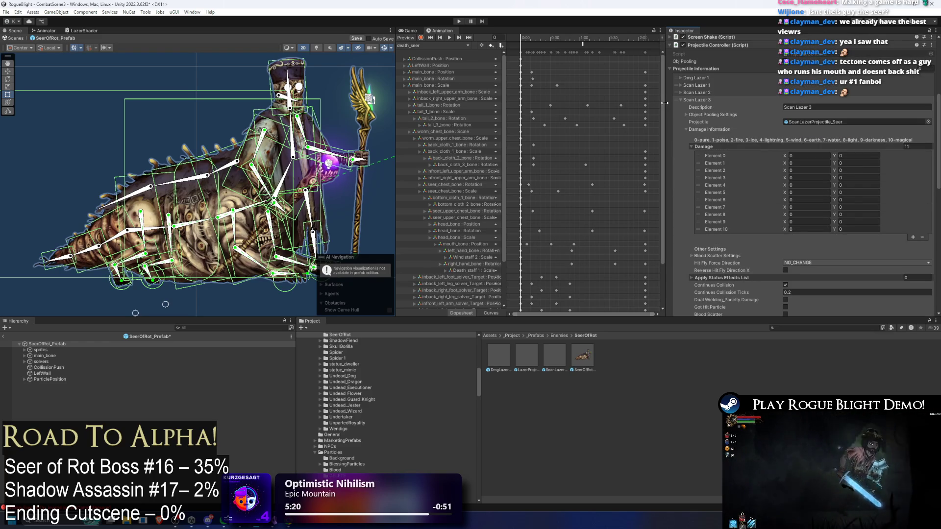
scroll(749, 99, up, 1)
scroll(748, 106, down, 1)
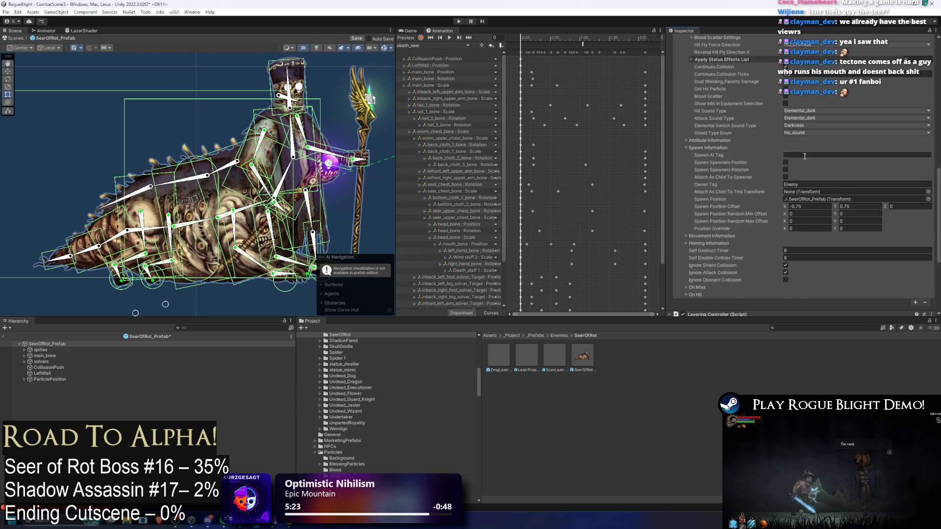
scroll(748, 119, up, 2)
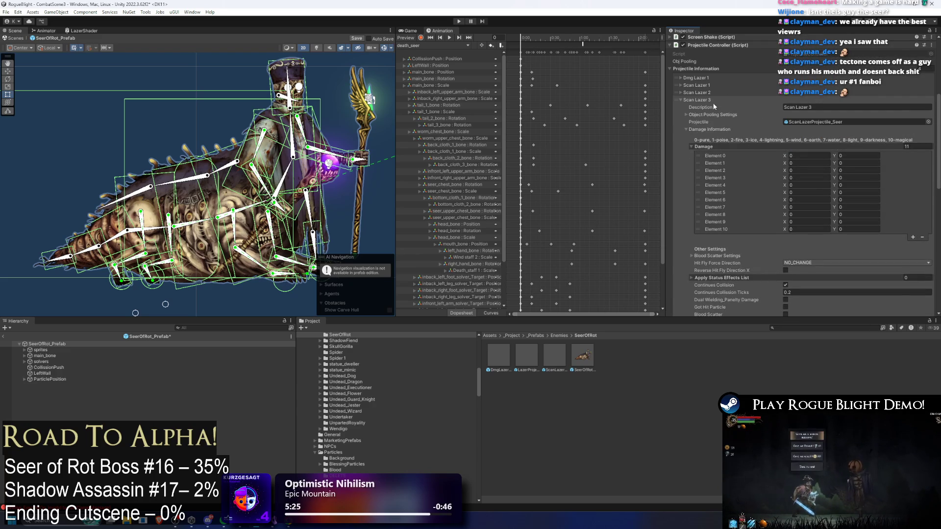
scroll(843, 139, down, 10)
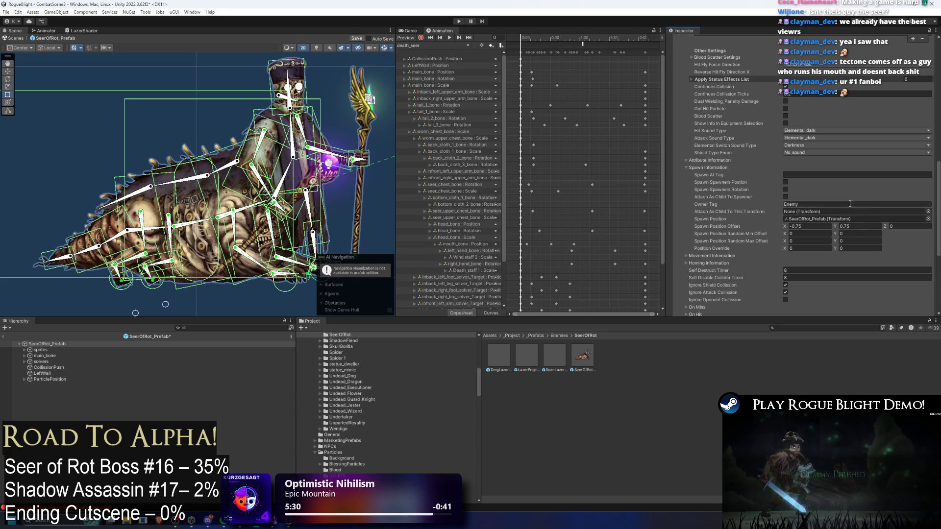
scroll(804, 147, up, 10)
Set Scan Lazer 1's Movement Information Set Rotation Z to 90 and start Play mode
click(710, 100)
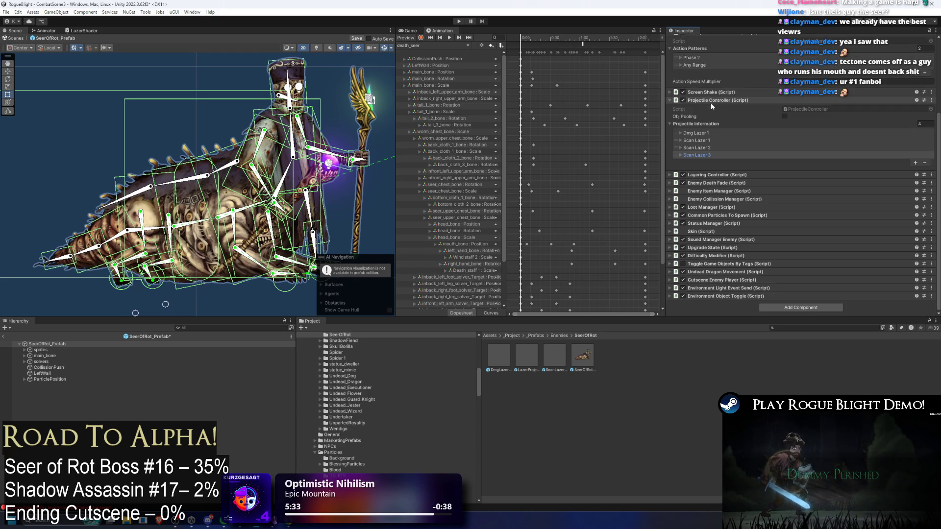
click(696, 132)
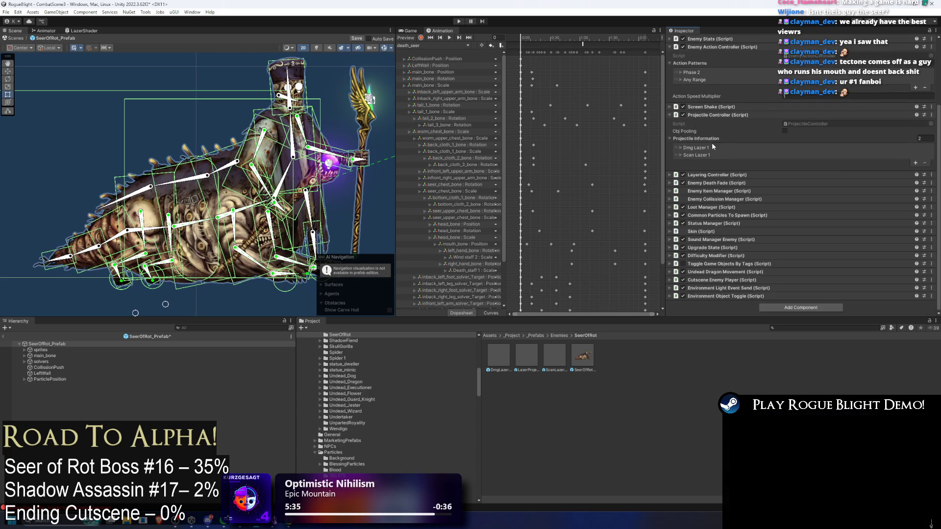
scroll(799, 169, down, 3)
scroll(784, 162, up, 3)
scroll(709, 152, down, 10)
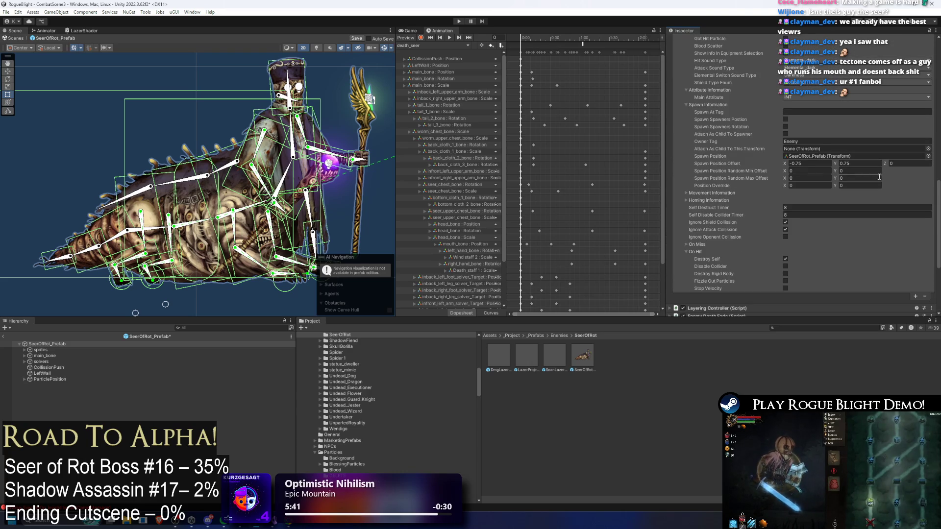
click(742, 193)
scroll(896, 199, down, 3)
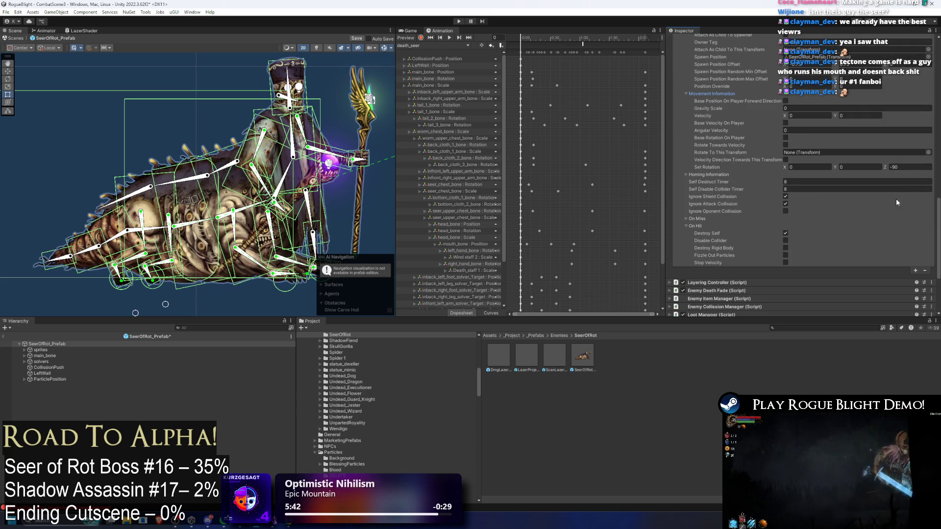
click(912, 168)
text(90)
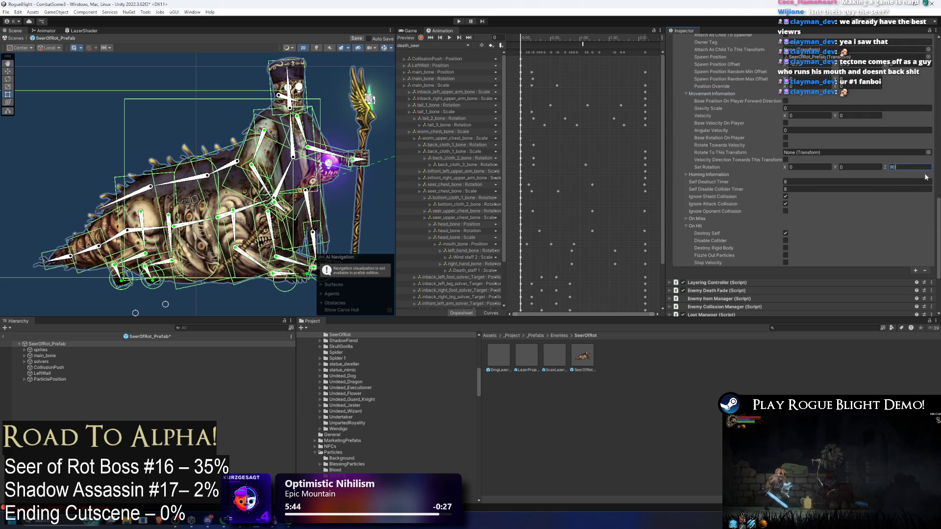
click(460, 22)
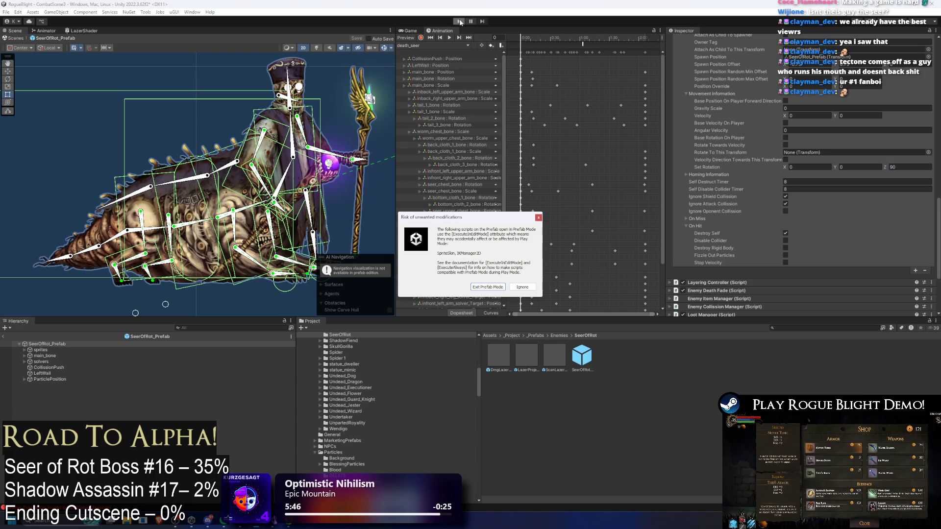
Dismiss the modification warning and fight the Seer, dodging its purple floor lazers
key(Return)
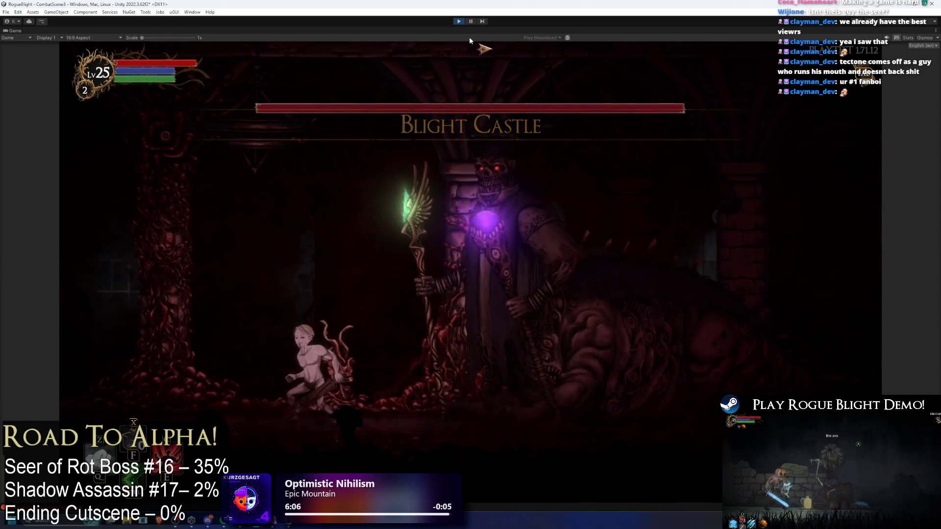
key(Left)
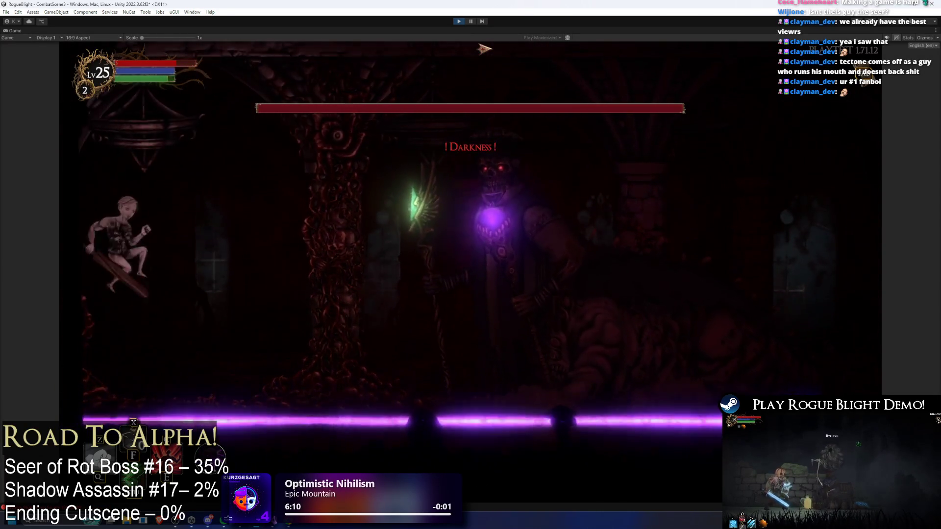
key(Right)
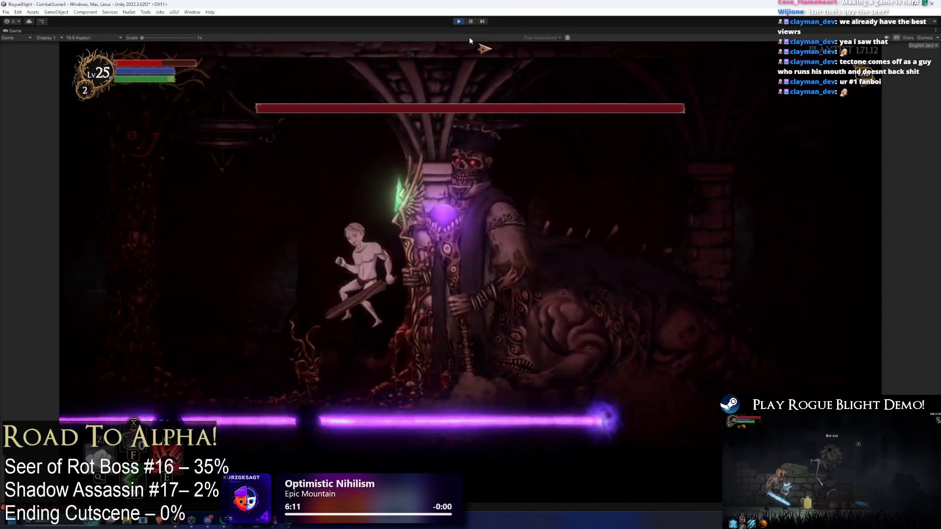
key(Left)
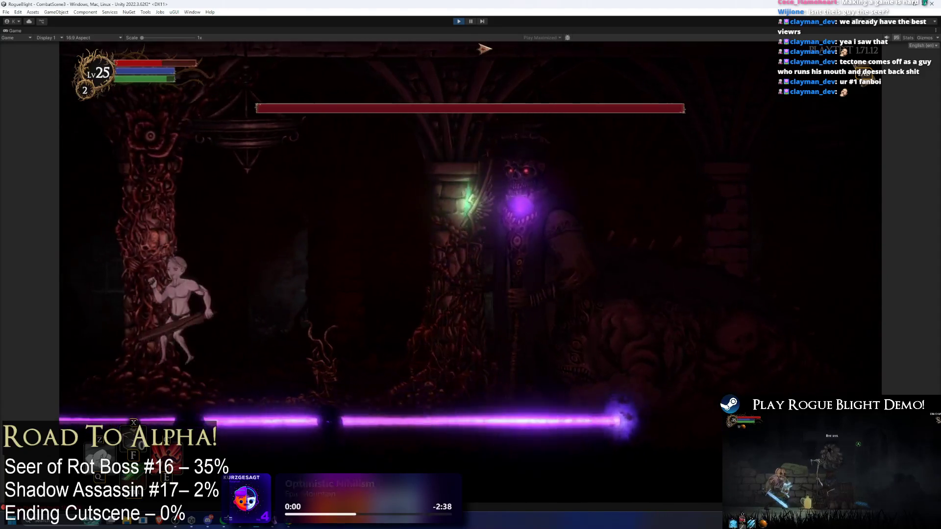
key(Right)
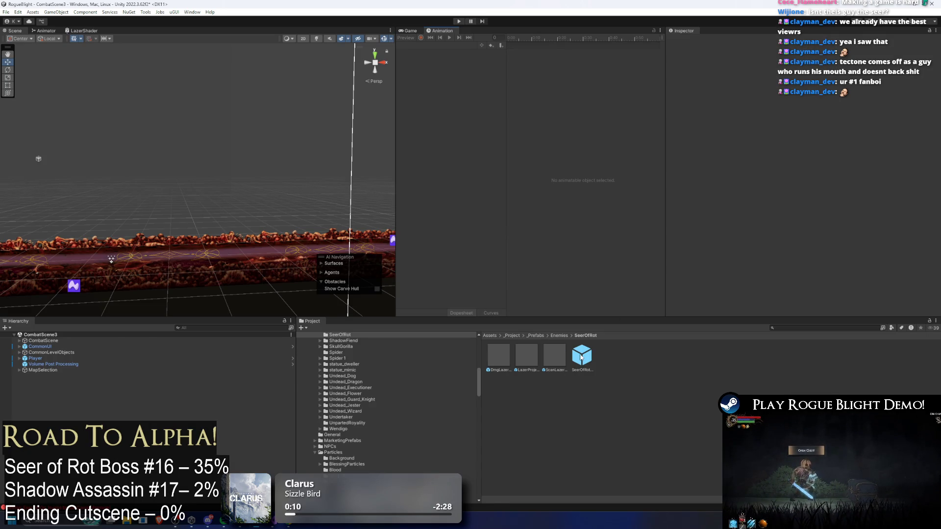
Open SeerOfRot prefab, load the summon_lazer_seer clip, select its animation event, and save
click(581, 357)
double_click(581, 357)
click(432, 45)
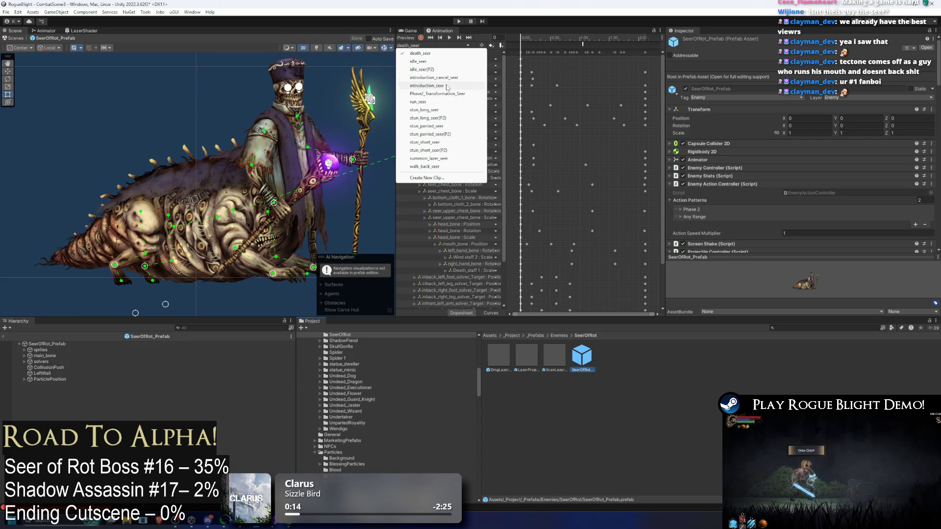
click(429, 158)
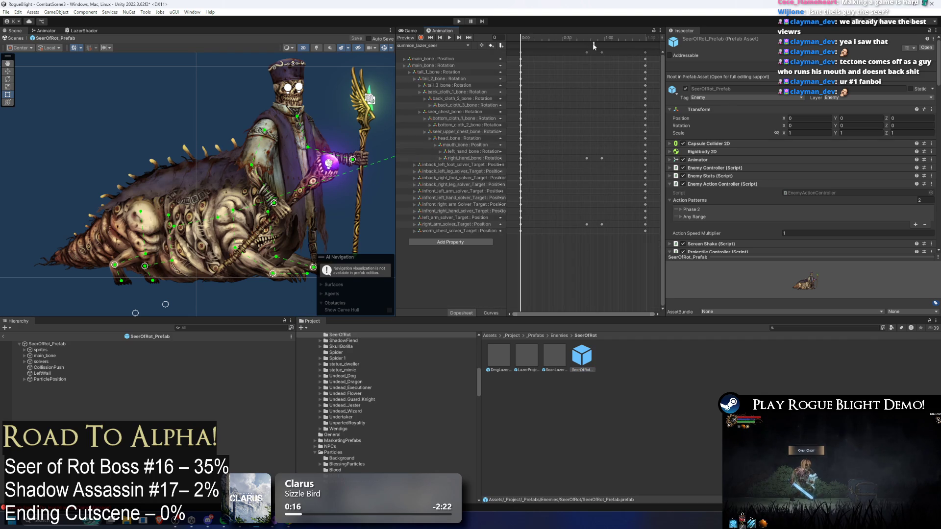
click(593, 44)
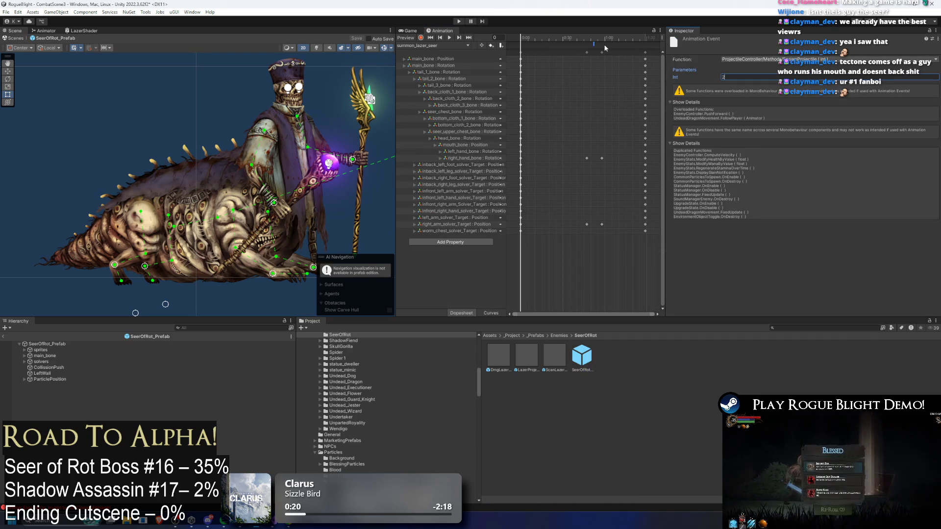
key(ctrl+s)
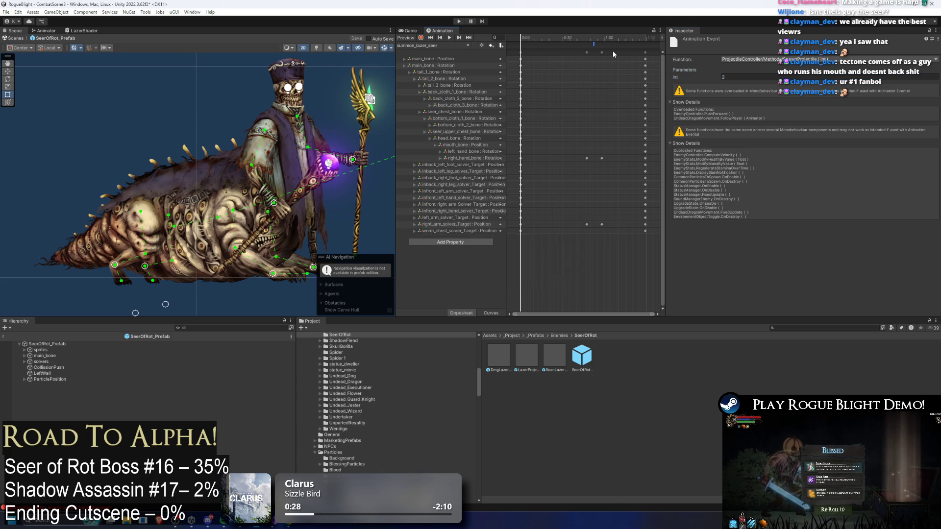
At frame 52, set the event's Int parameter to 3 and save
click(593, 39)
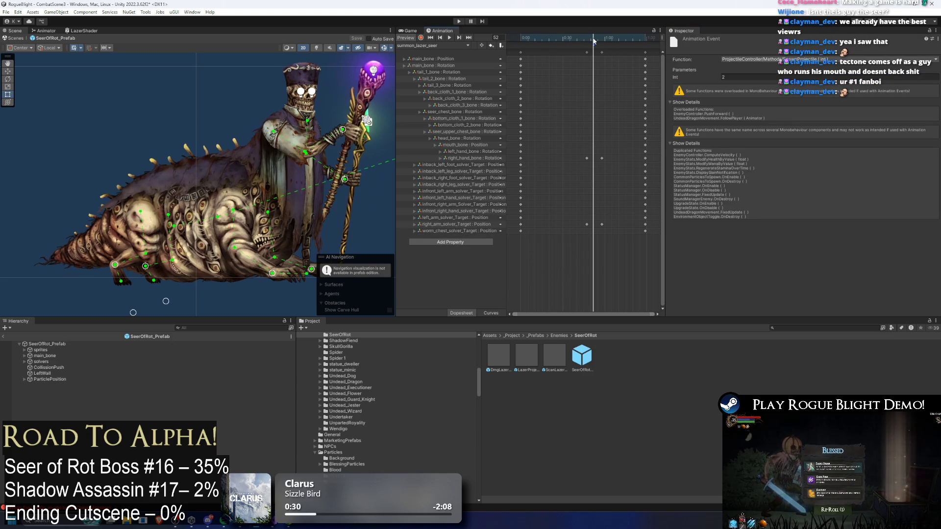
click(730, 77)
text(3)
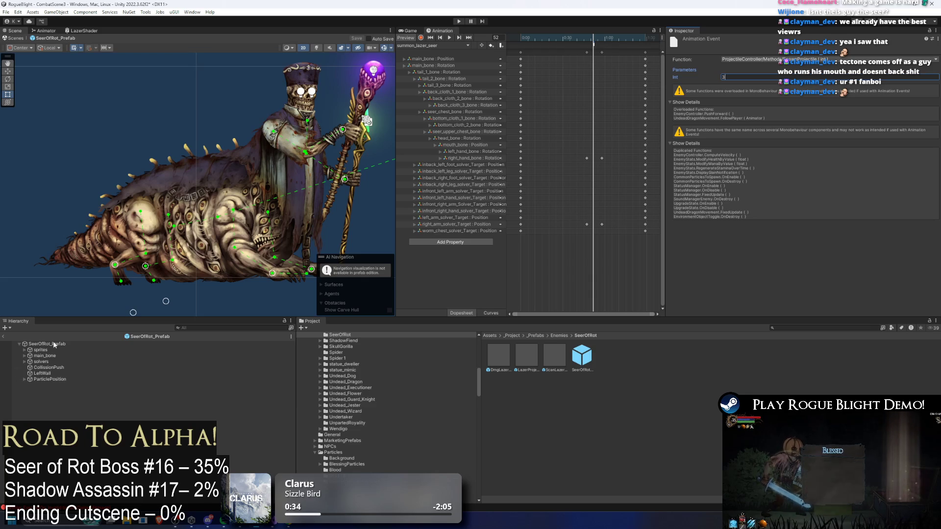
key(ctrl+s)
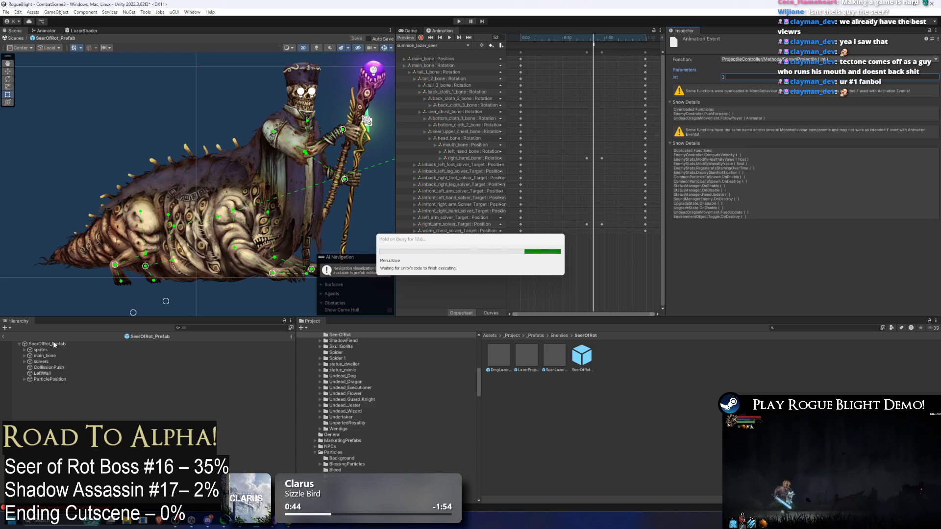
Add a third Projectile Information entry and edit its description to Scan Lazer 2
click(54, 345)
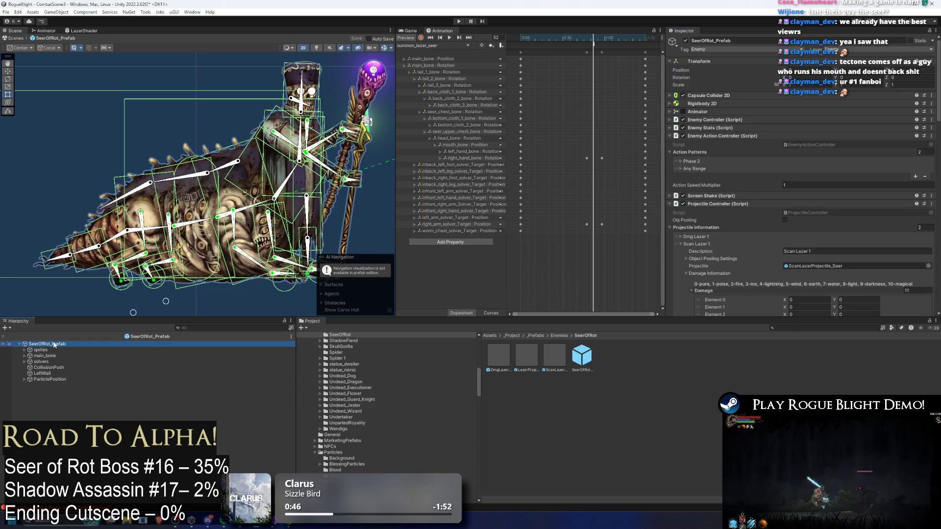
scroll(767, 215, down, 5)
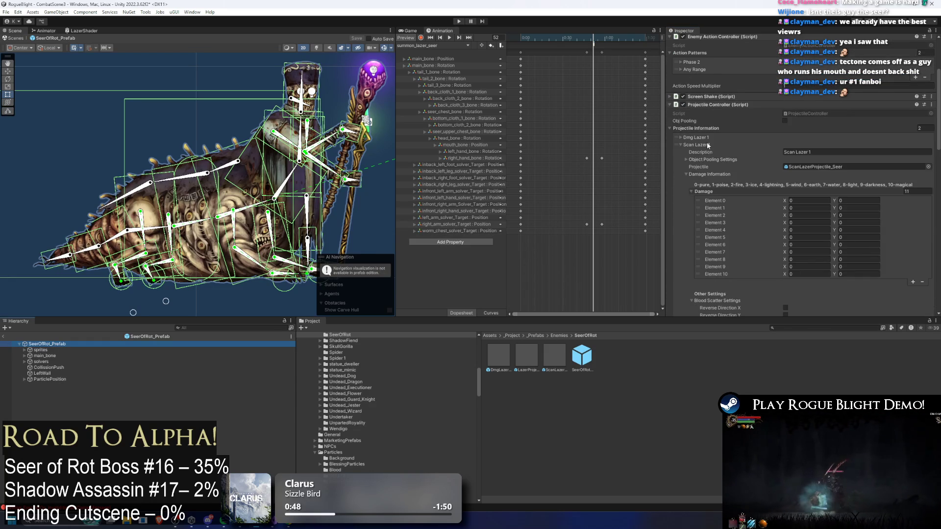
click(707, 142)
click(915, 163)
click(802, 170)
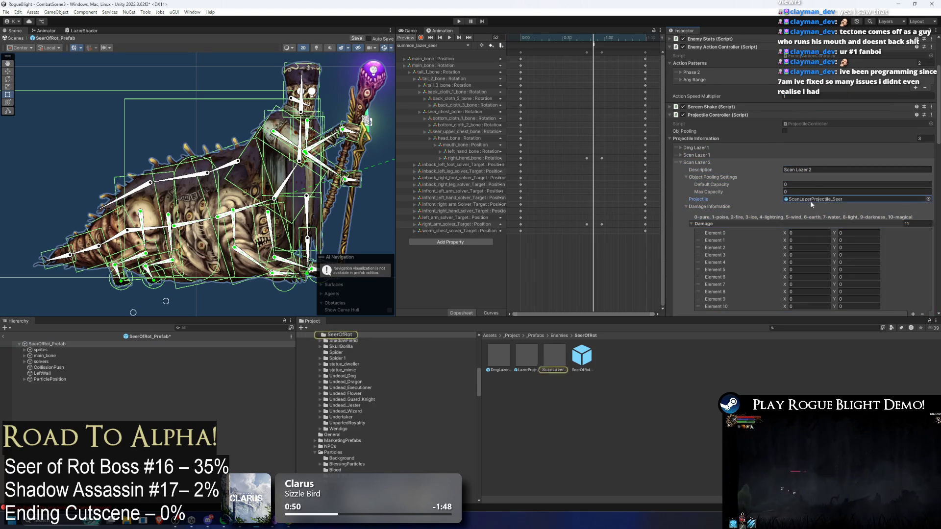
Inspect the ScanLazerProjectile_Seer prefab's settings, leaving its name unchanged
right_click(555, 360)
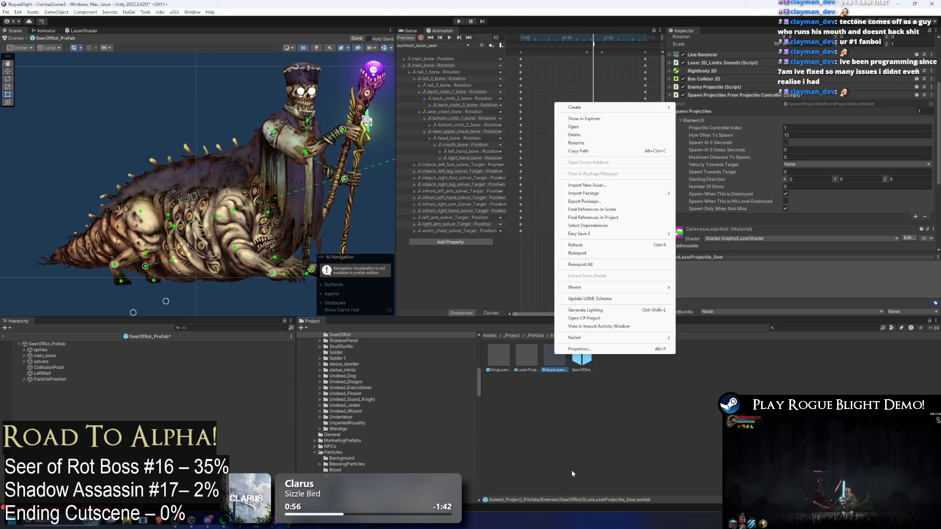
click(586, 468)
click(564, 349)
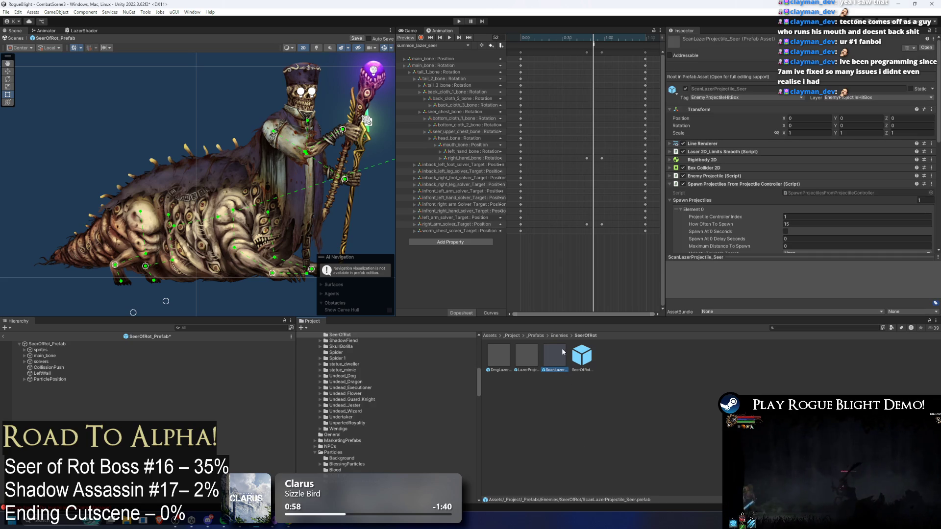
right_click(558, 360)
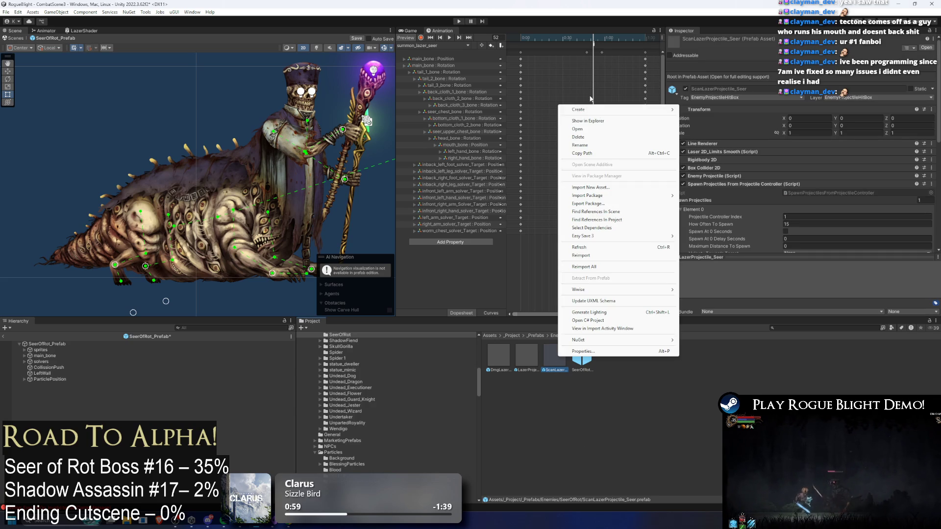
click(583, 147)
key(Return)
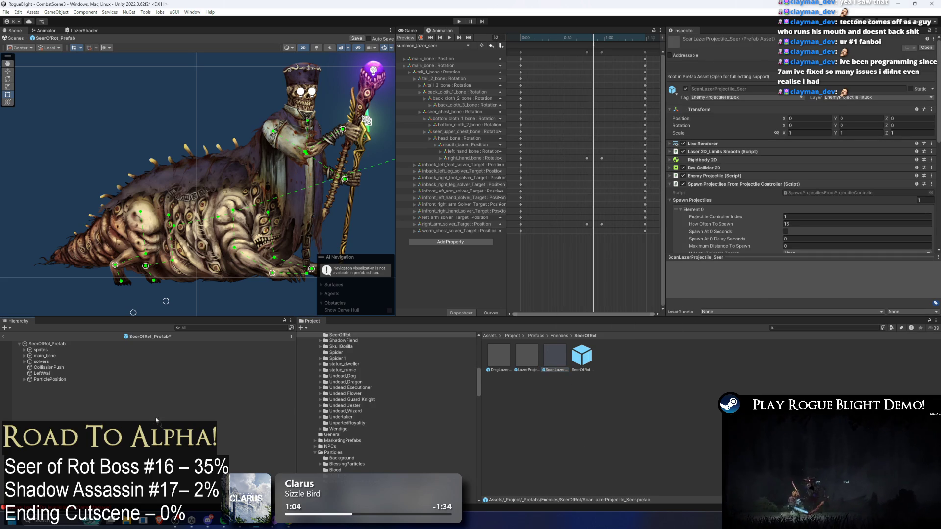
Create a Prefab Variant of the scan laser and delete the temporary Hierarchy instance
drag(157, 420, 156, 420)
drag(58, 385, 343, 395)
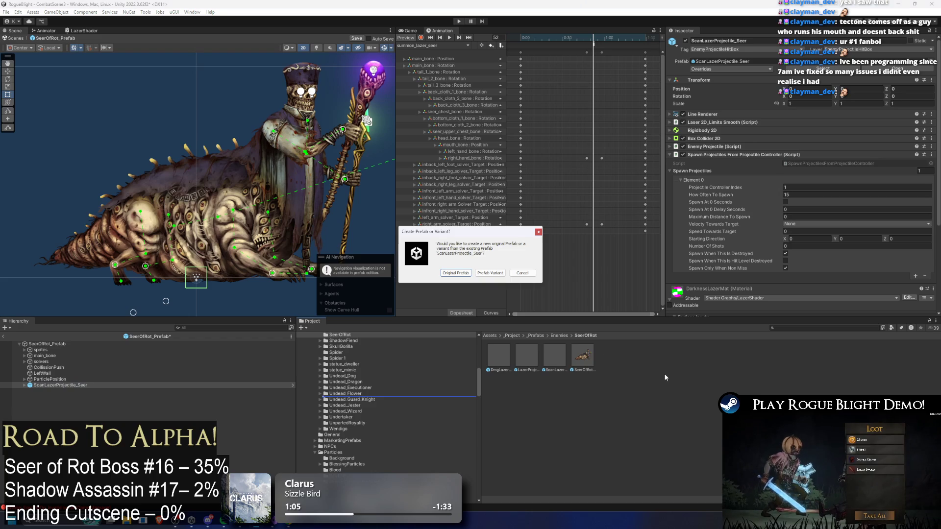
click(503, 275)
click(60, 387)
key(Delete)
Compare the variant's and original's Enemy Projectile rotation settings
click(582, 355)
click(549, 354)
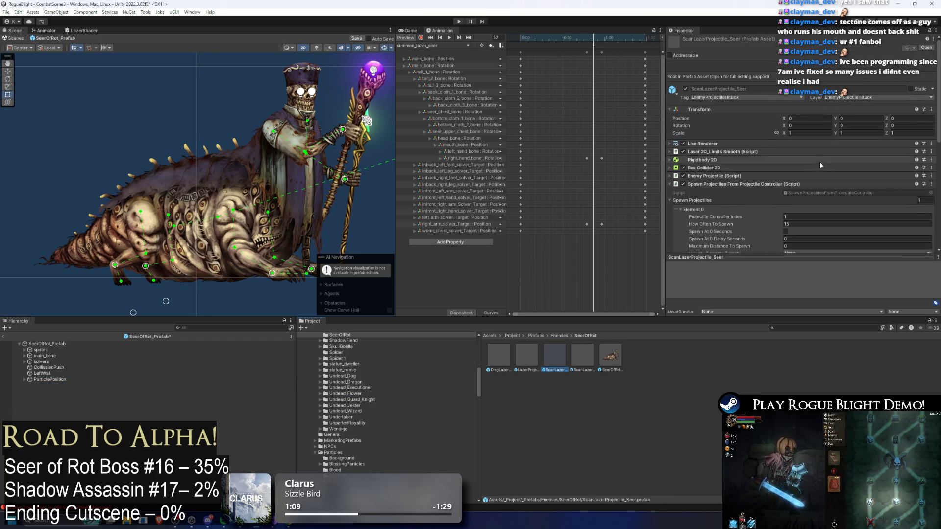
scroll(820, 161, down, 4)
click(695, 120)
click(729, 97)
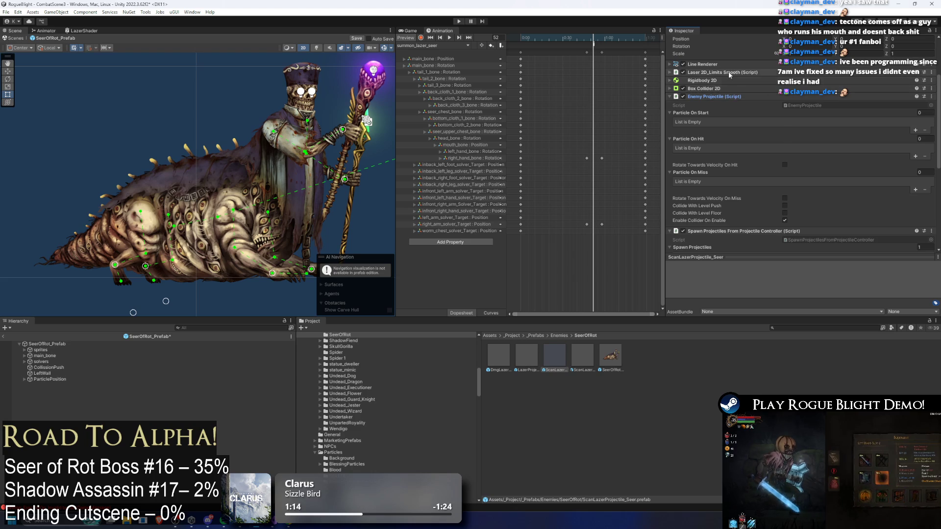
click(730, 72)
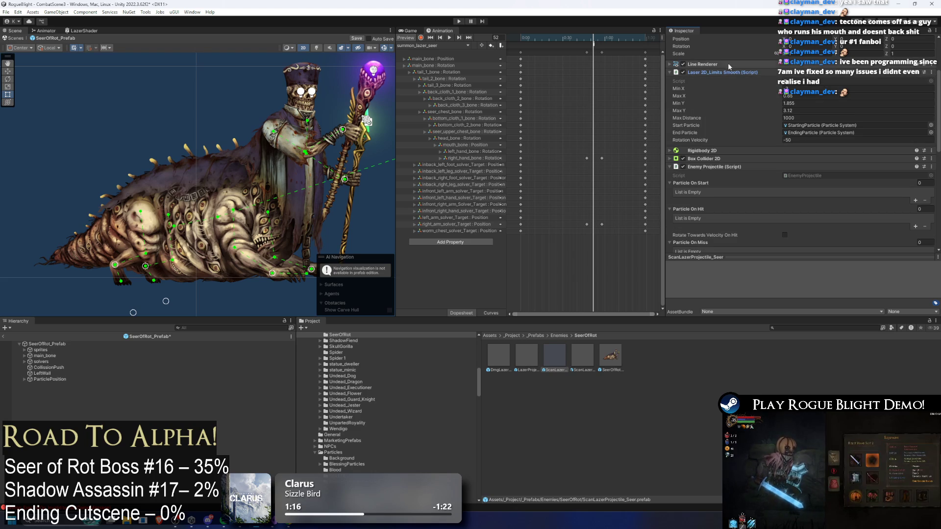
click(720, 72)
Rename the variant to ScanLazerProjectile_Seer (Right) and the original to (Left)
click(583, 355)
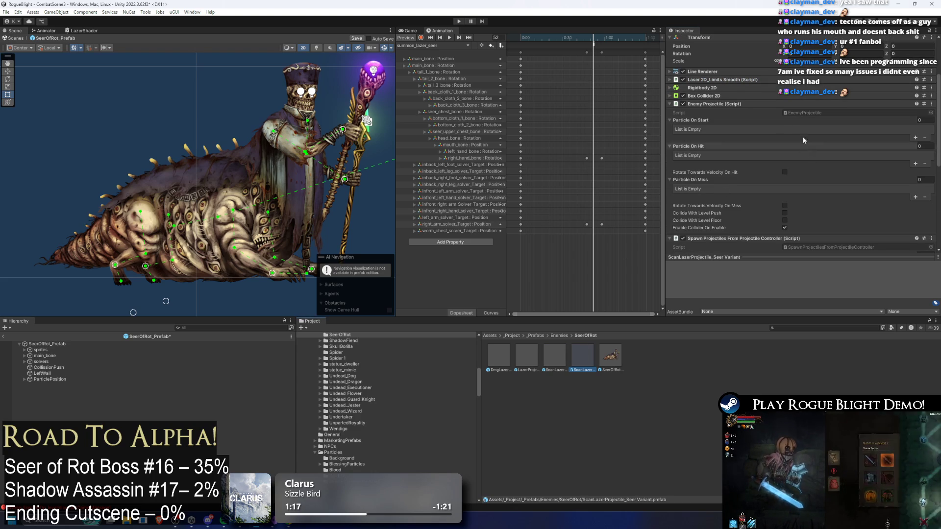
right_click(583, 363)
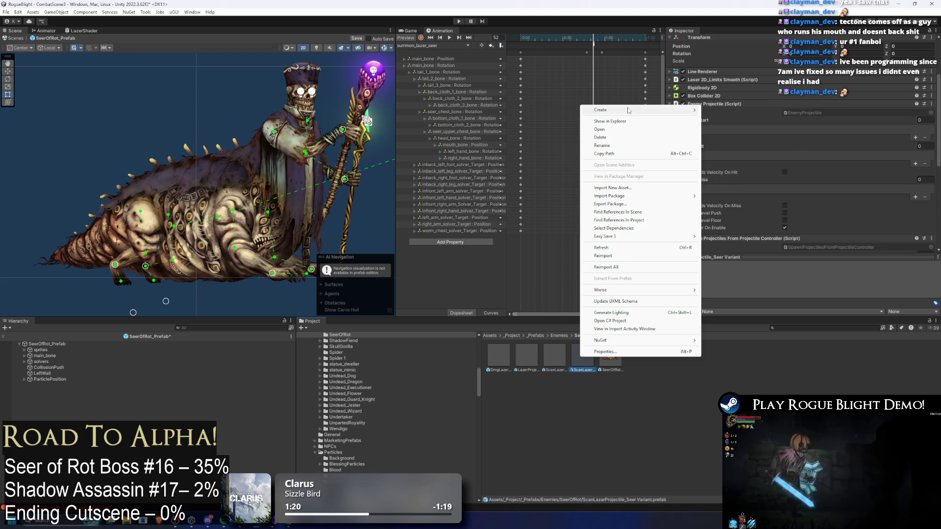
click(610, 145)
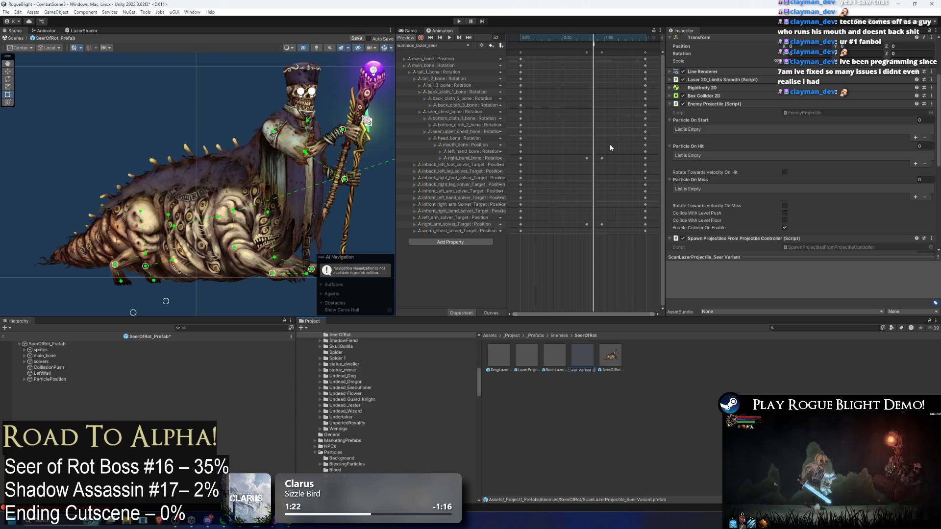
text( (R)
key(Return)
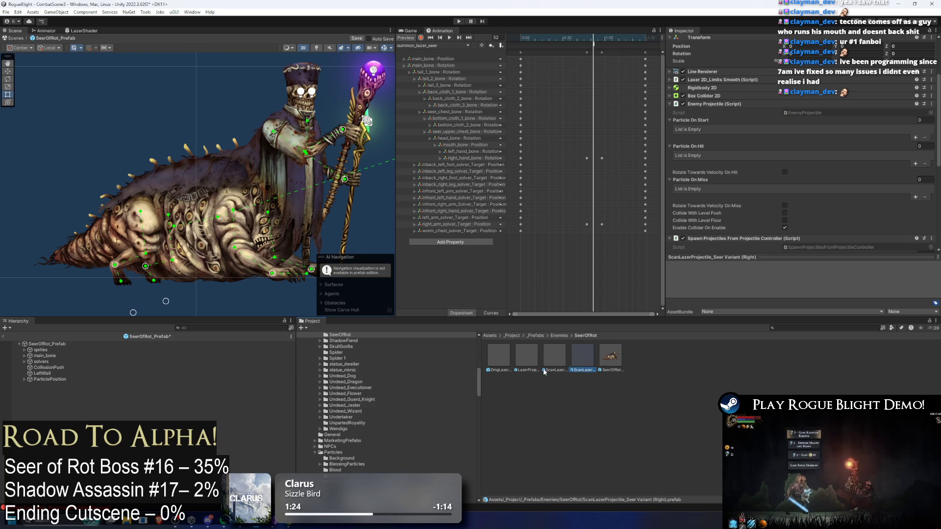
right_click(549, 363)
click(588, 154)
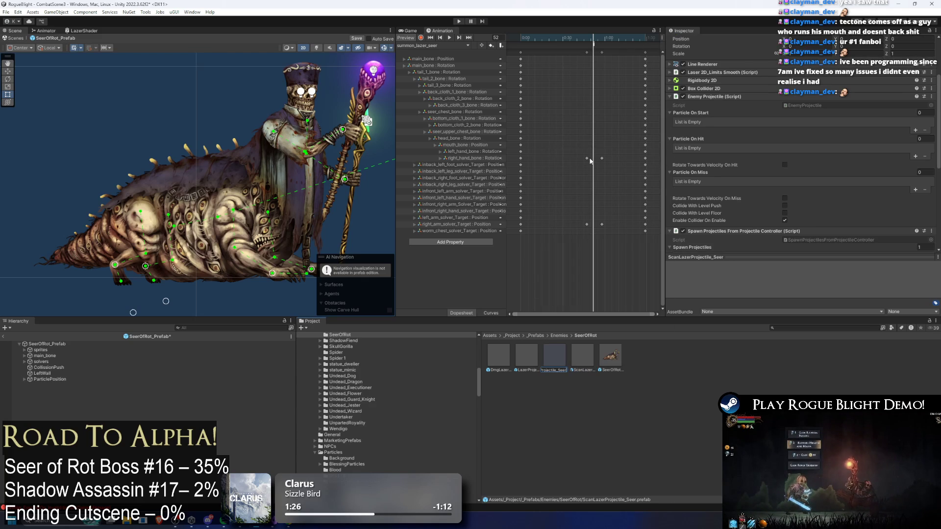
key(Return)
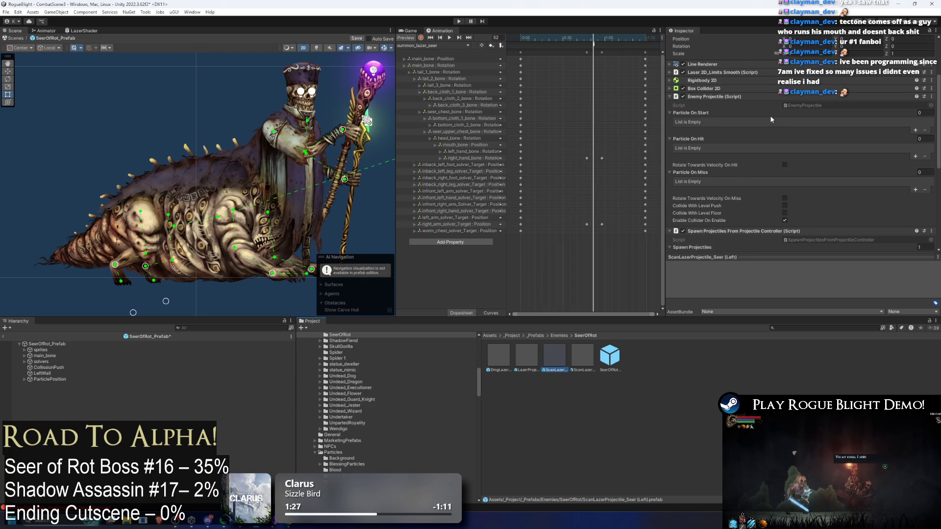
click(735, 79)
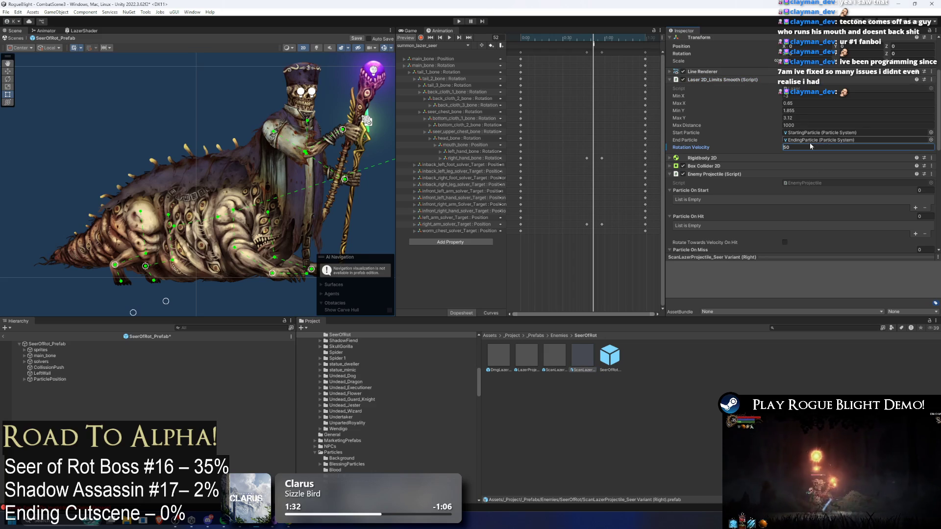
Assign the Right variant to Scan Lazer 2's Projectile field on SeerOfRot_Prefab
click(59, 345)
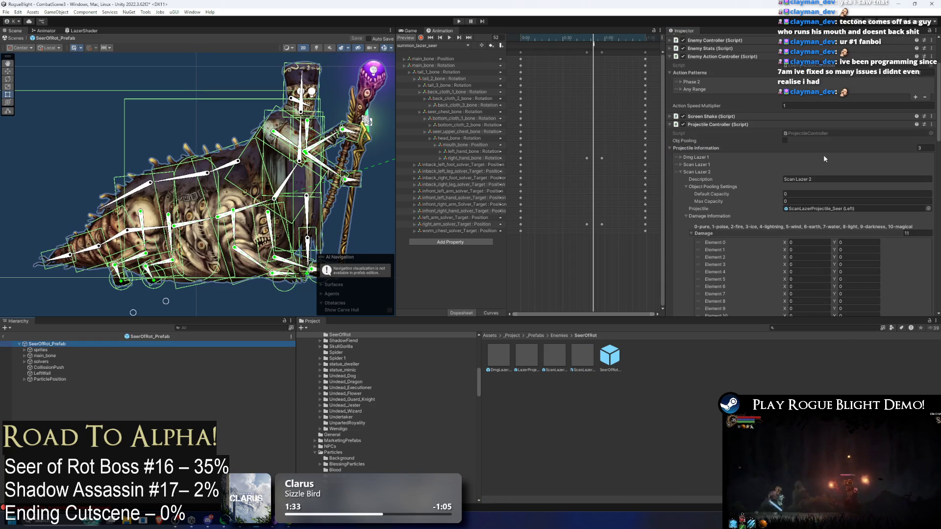
mouse_move(590, 349)
mouse_down()
mouse_move(863, 206)
mouse_move(907, 166)
mouse_move(924, 168)
mouse_up()
scroll(863, 205, down, 3)
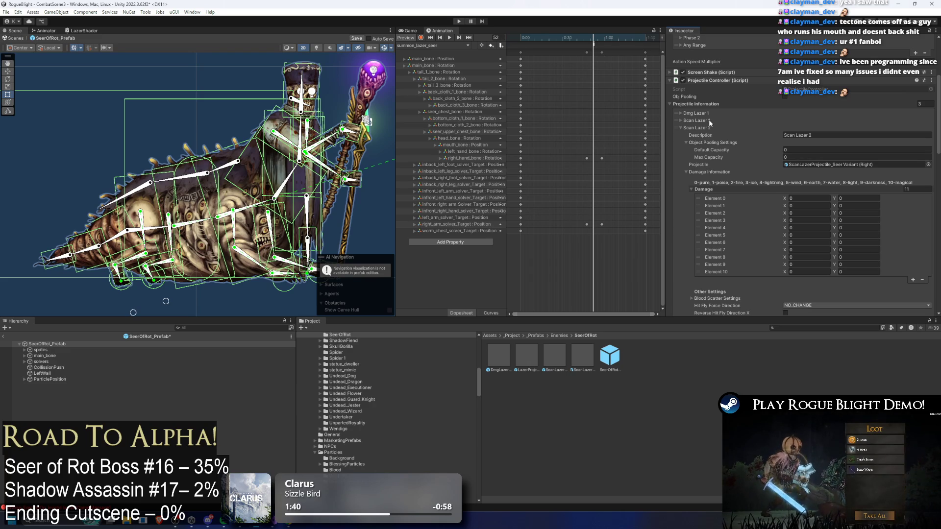
scroll(709, 123, down, 10)
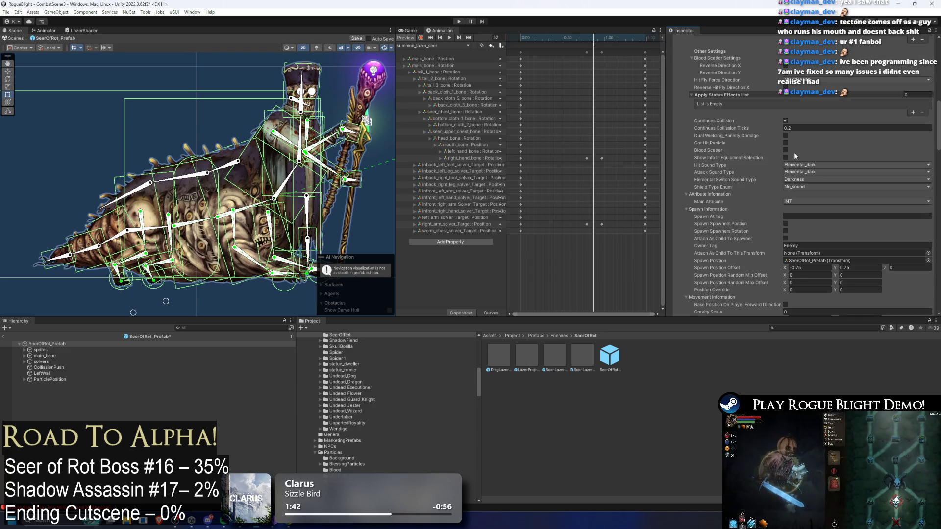
scroll(796, 156, up, 5)
scroll(795, 157, down, 9)
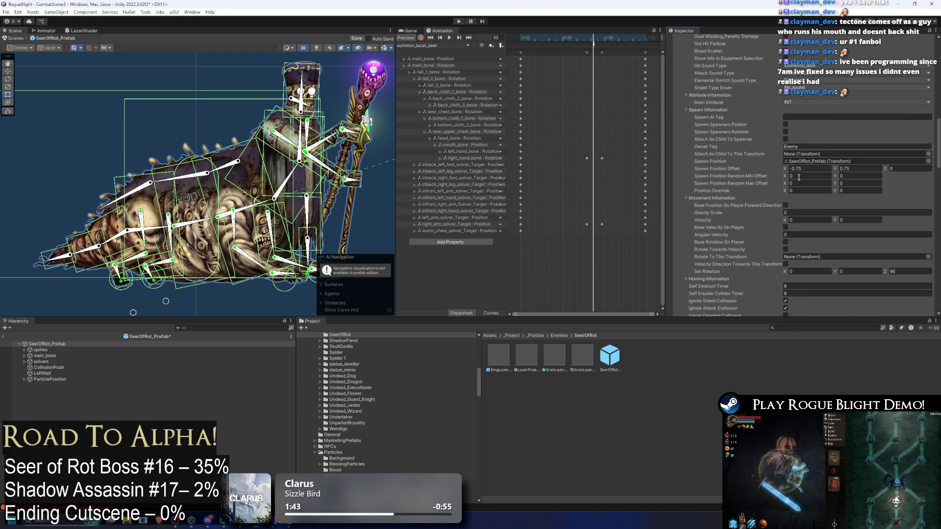
scroll(747, 96, up, 14)
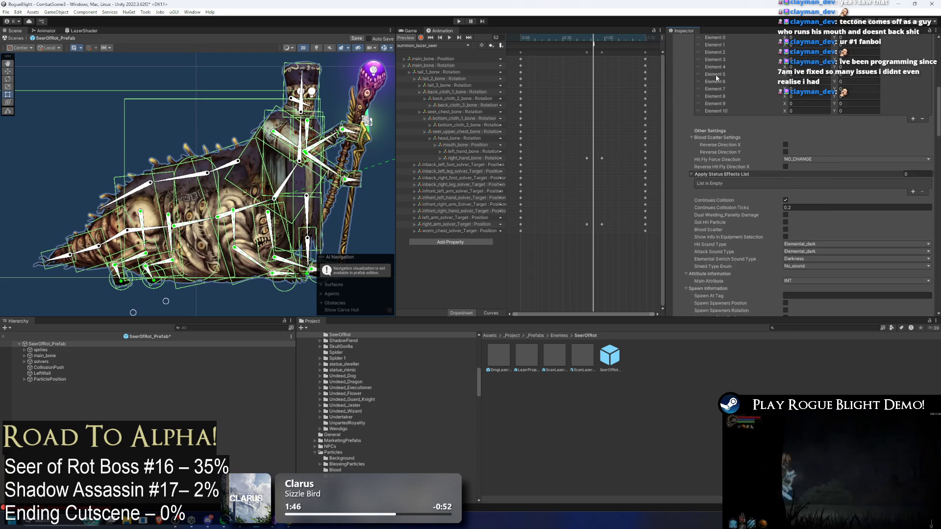
scroll(758, 106, down, 12)
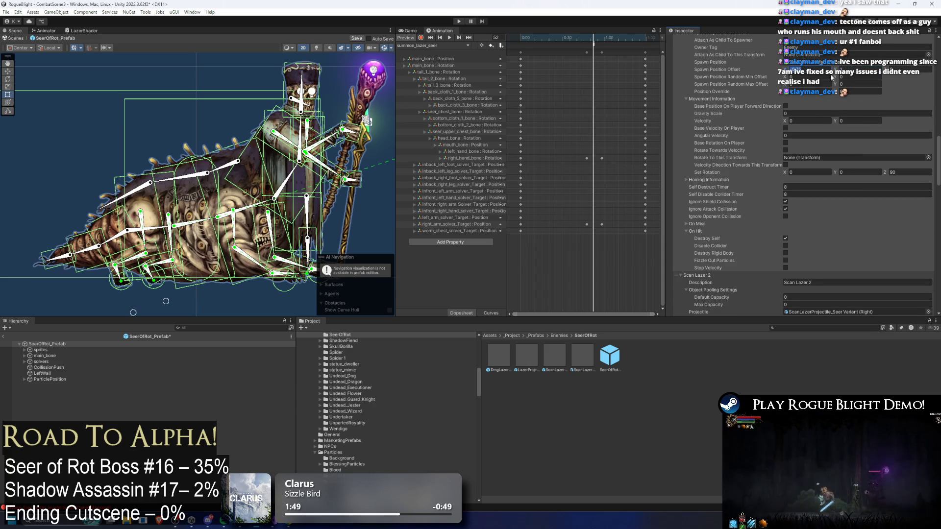
scroll(708, 61, up, 15)
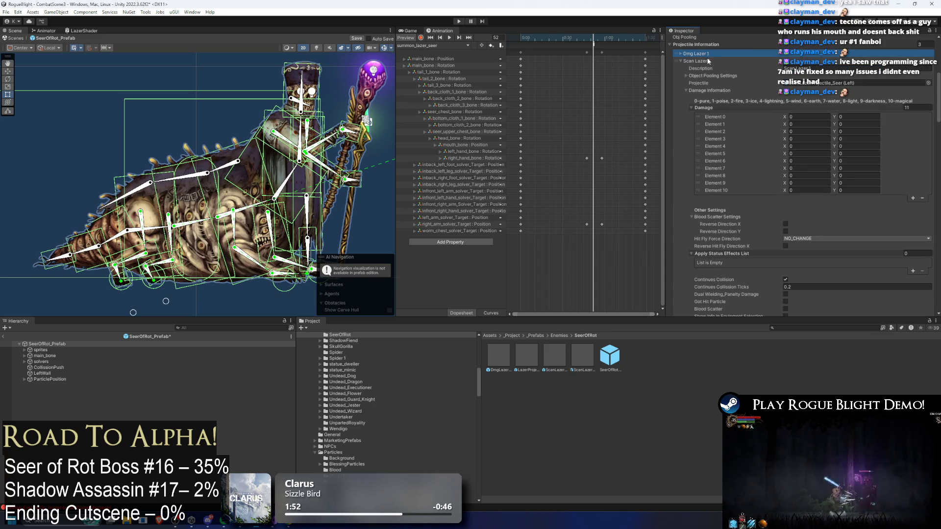
Set Scan Lazer 2's Spawn Position Offset to -1.5, 1, save, and start Play mode
click(709, 60)
scroll(864, 147, down, 10)
click(858, 196)
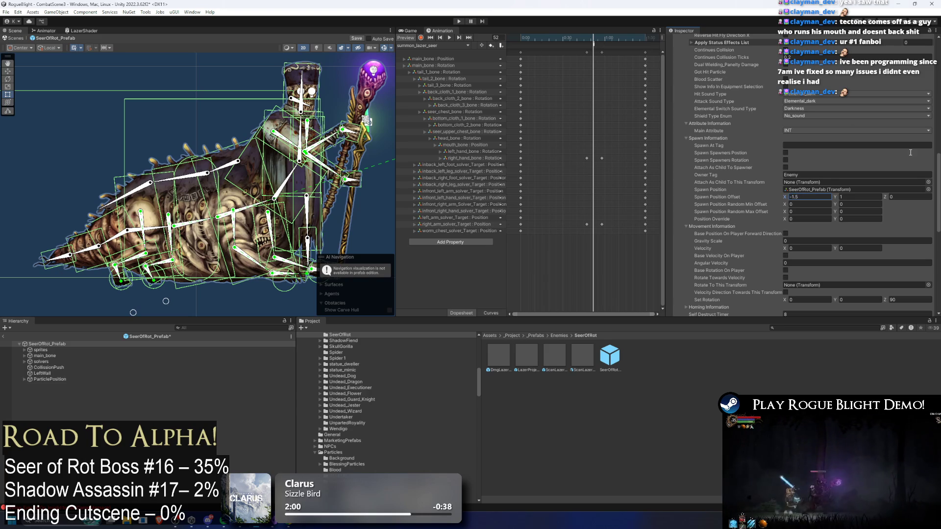
key(ctrl+s)
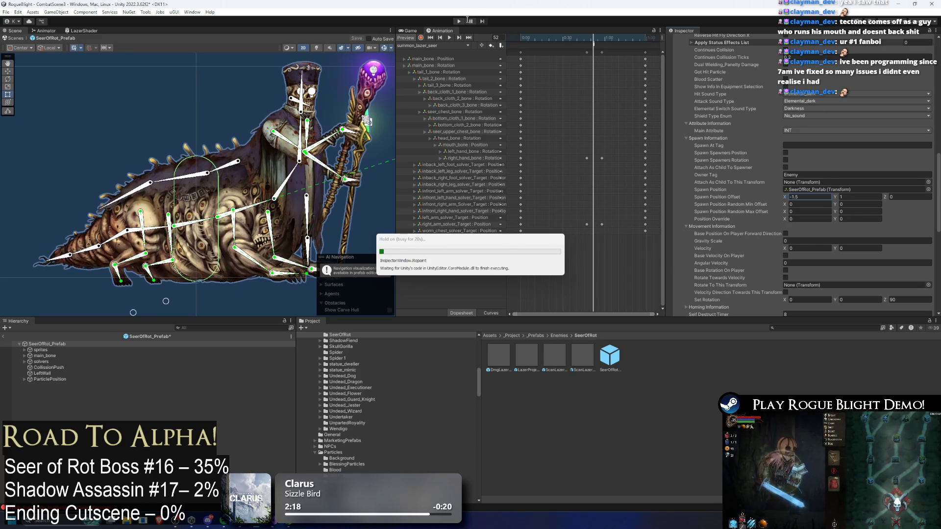
click(459, 22)
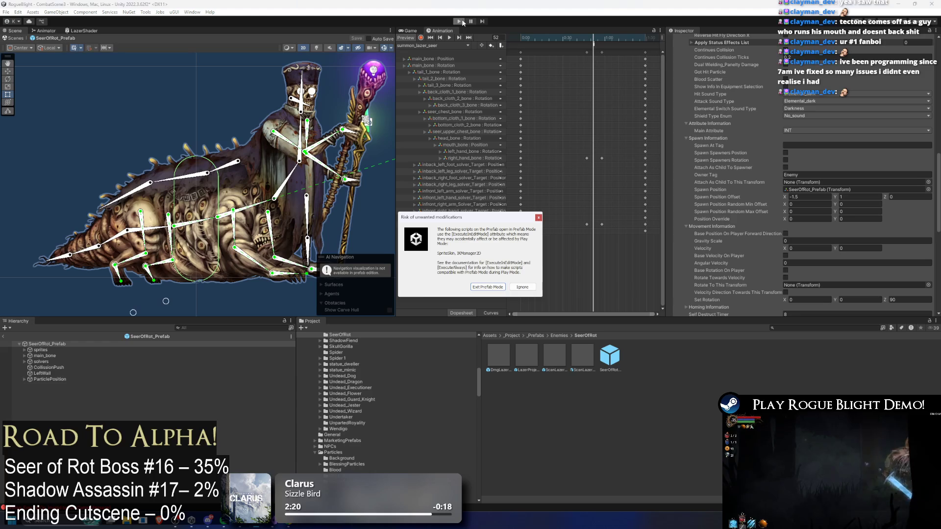
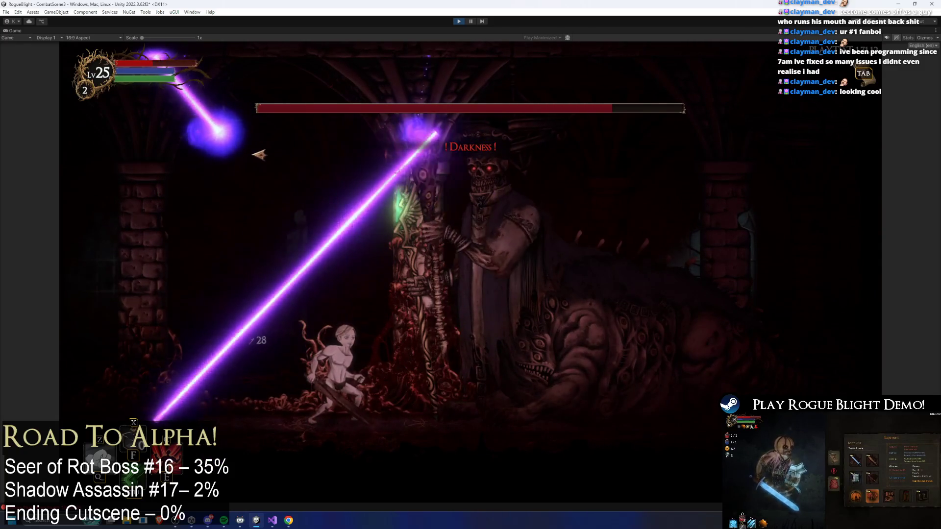
Turn on cheats with F1, then dodge the crossing lasers while closing in on the Seer of Rot
key(F1)
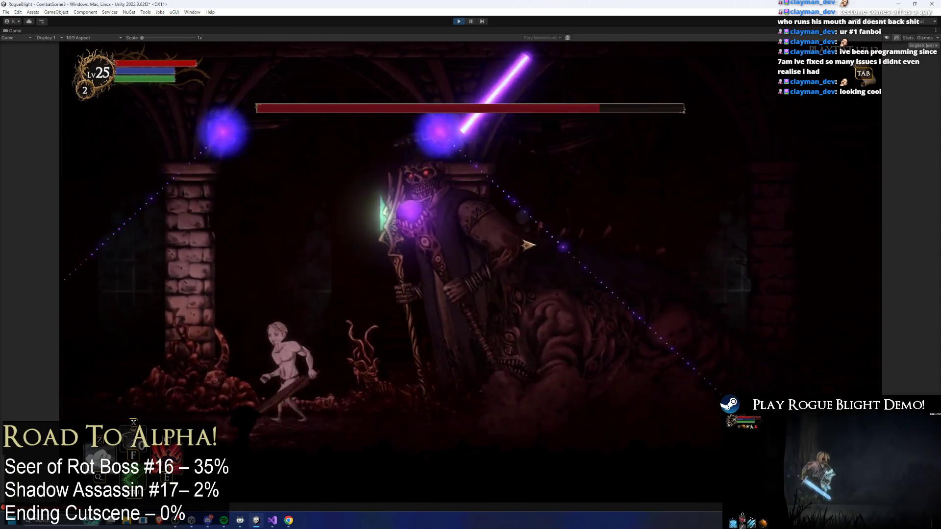
key(a)
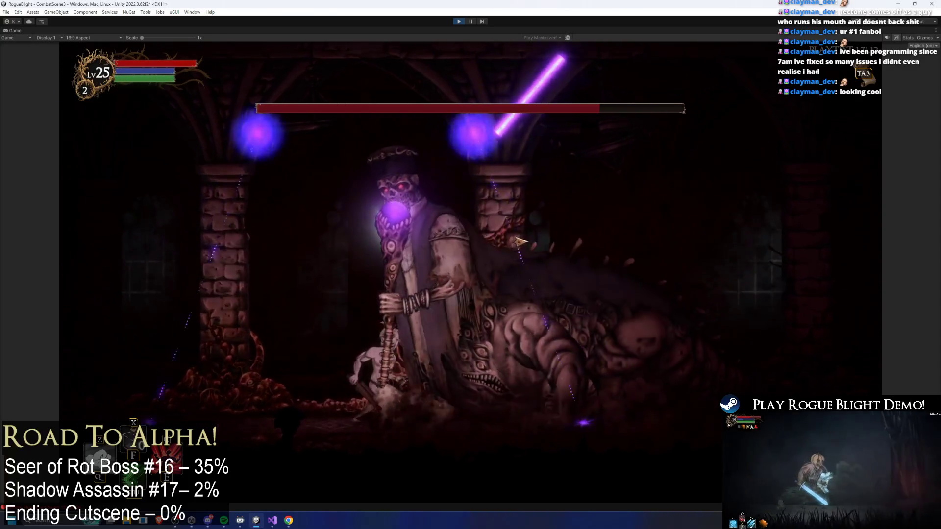
key(a)
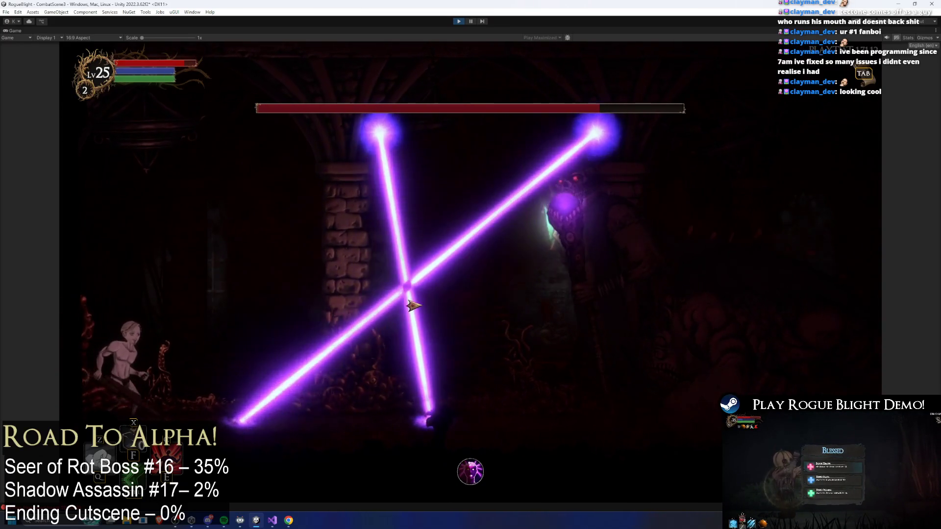
key(space)
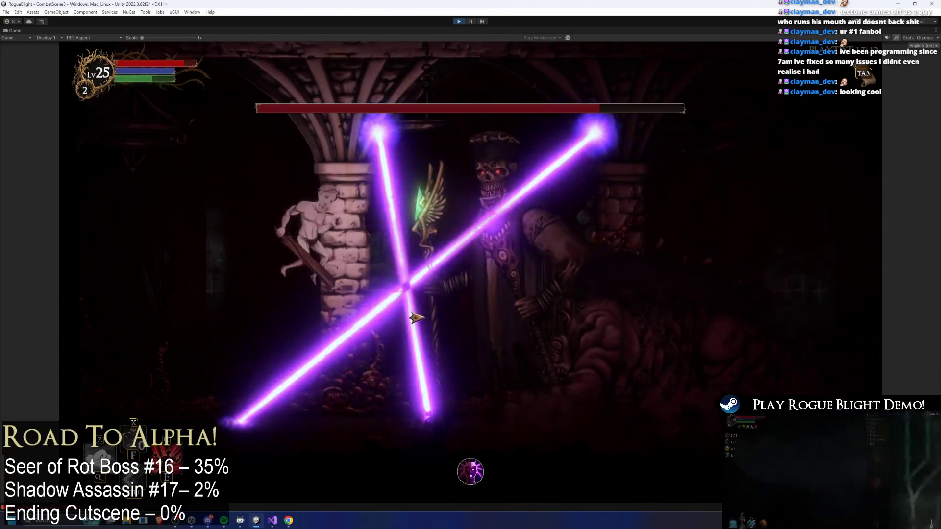
key(d)
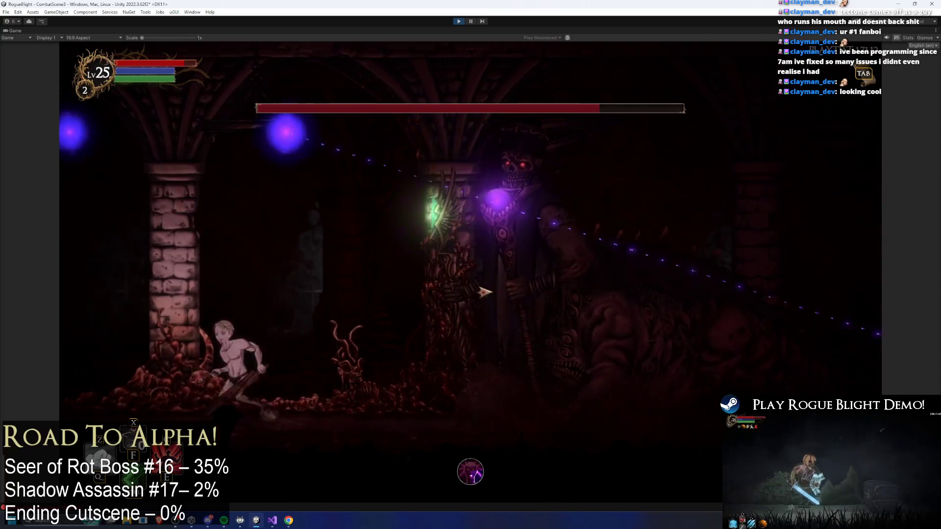
key(shift)
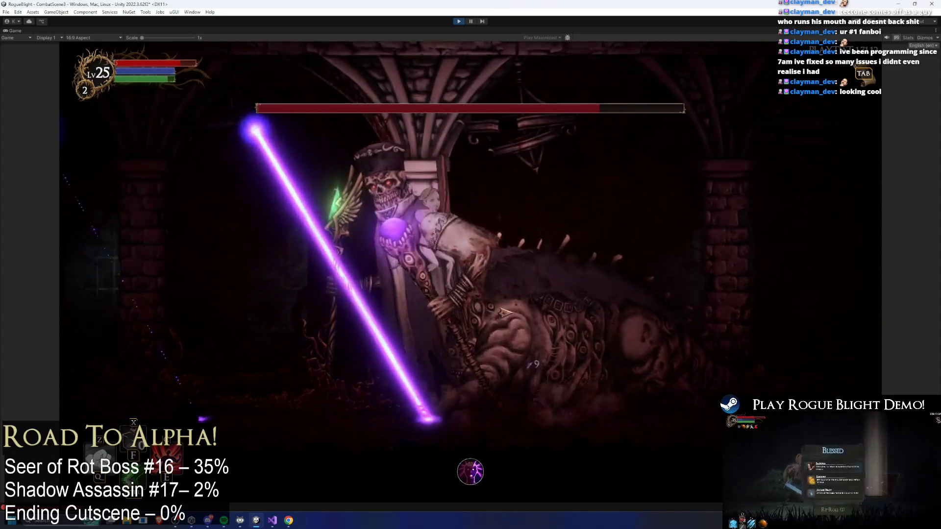
key(a)
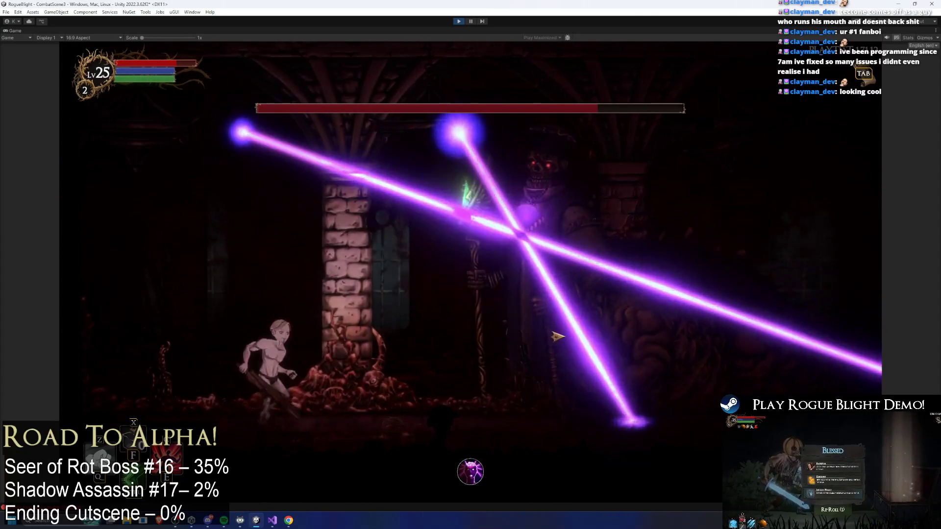
key(a)
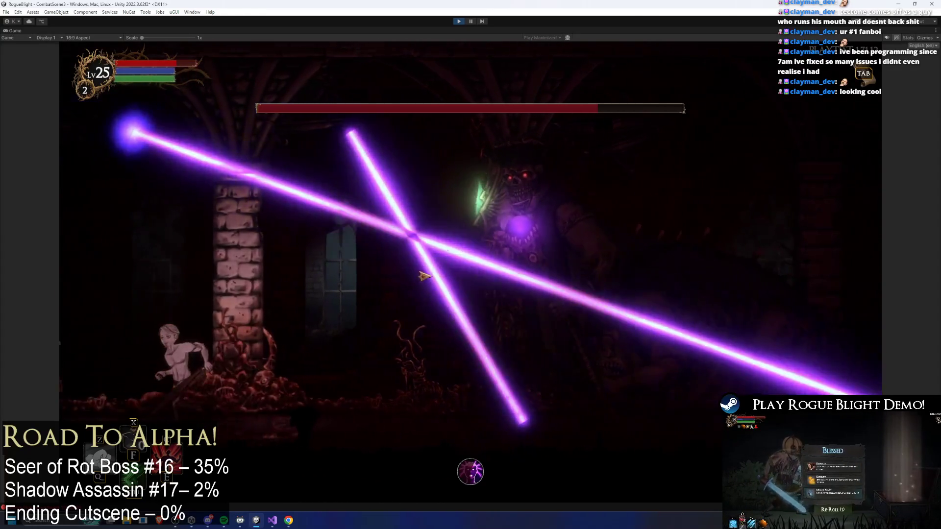
key(d)
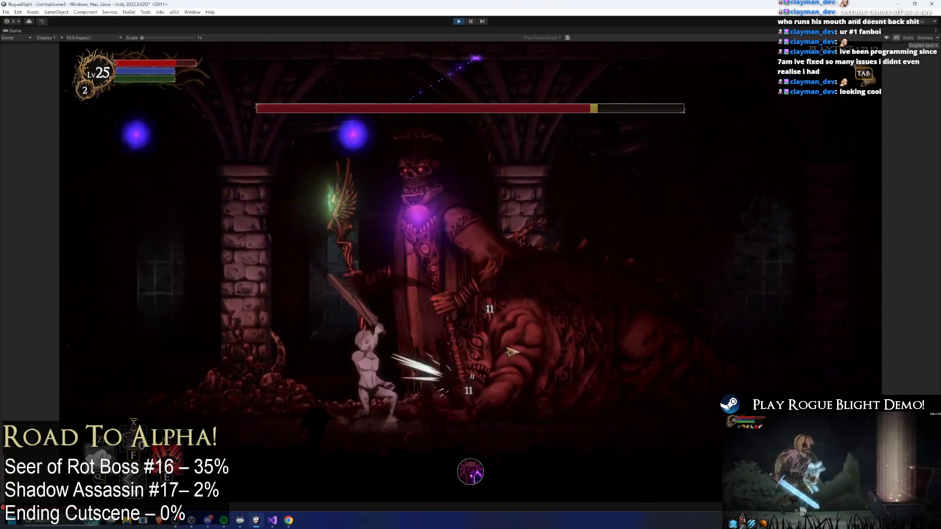
Keep attacking the boss and jumping the sweeping lasers, then stop Play mode
key(a)
key(a)
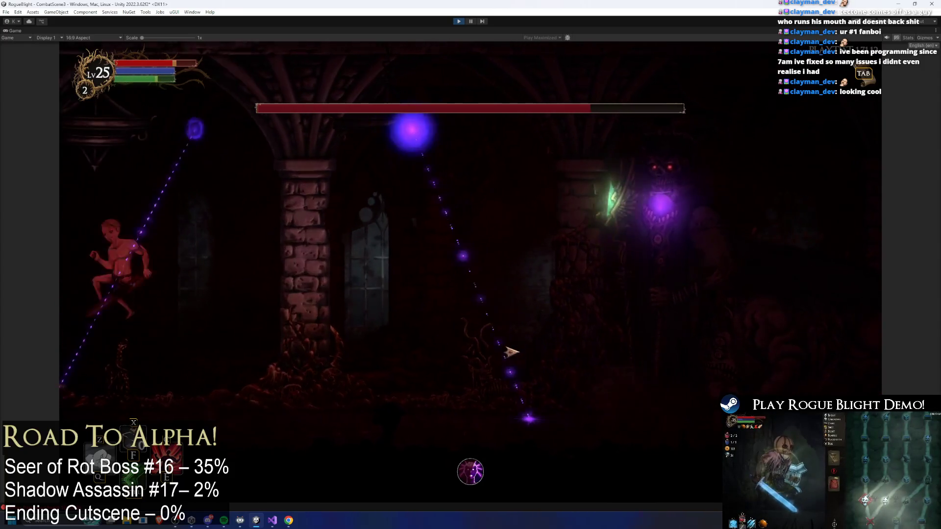
key(d)
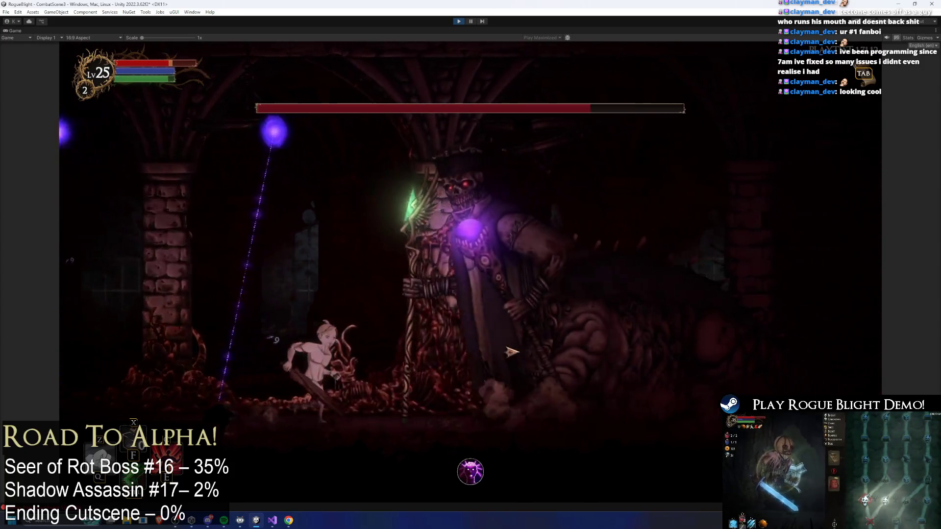
key(d)
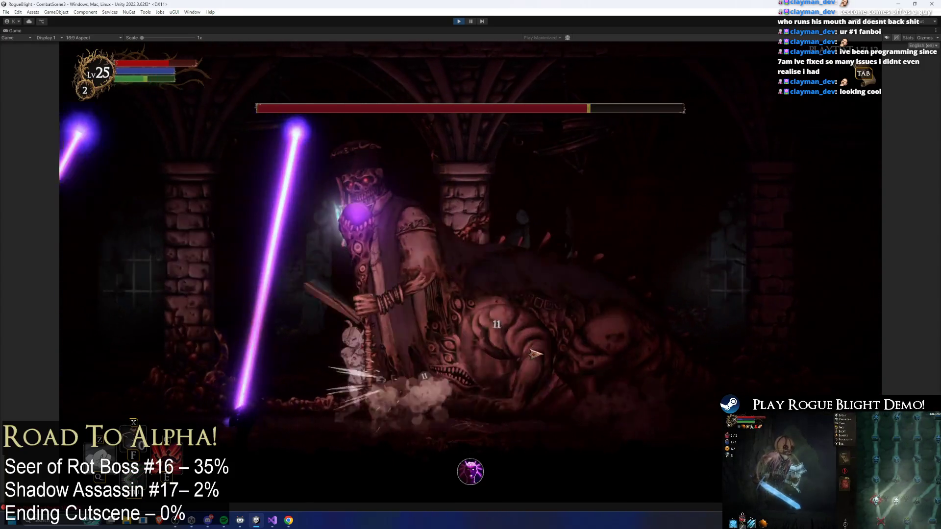
key(a)
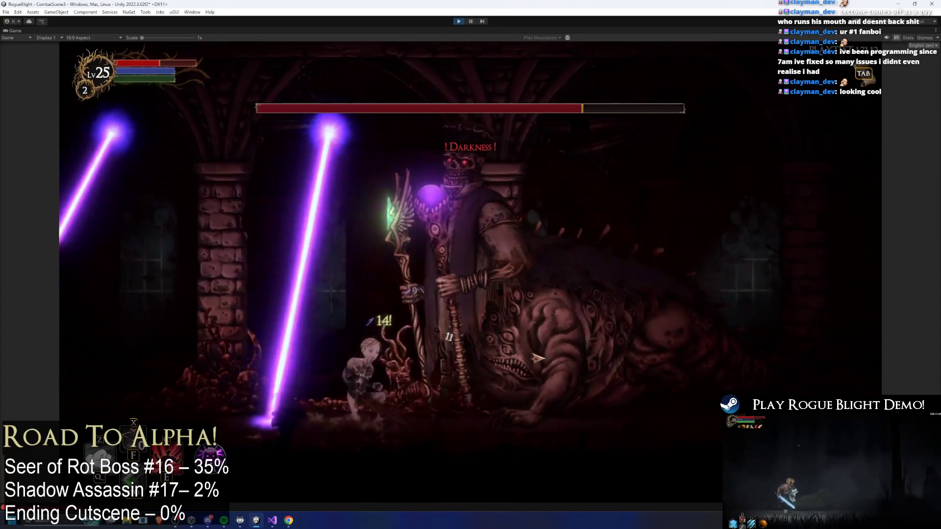
key(d)
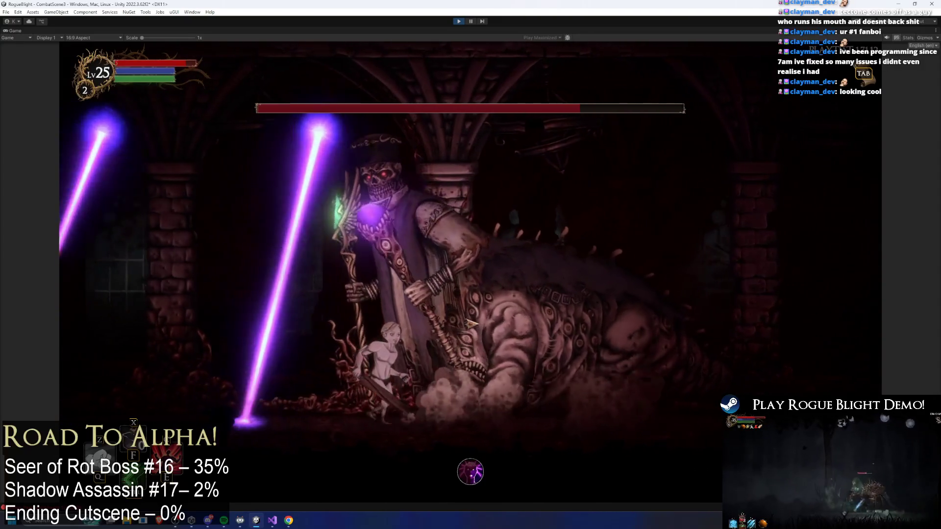
key(a)
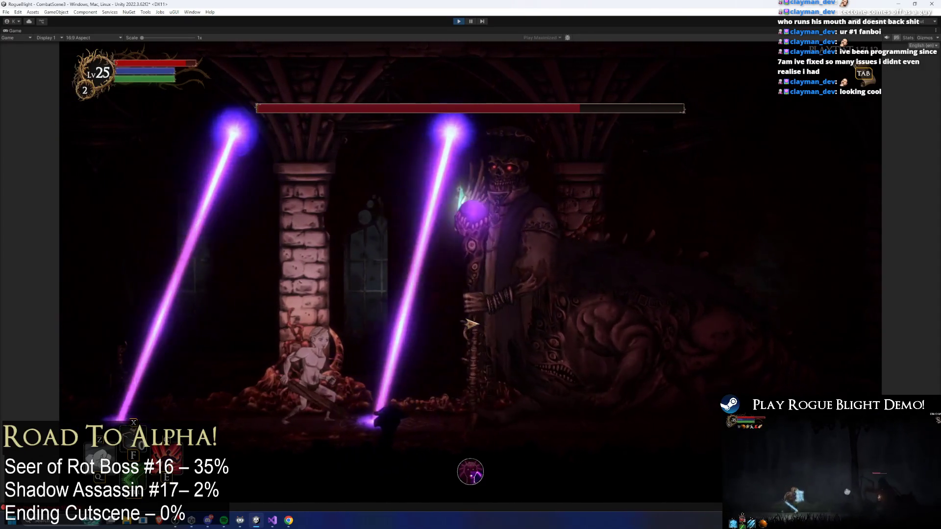
key(a)
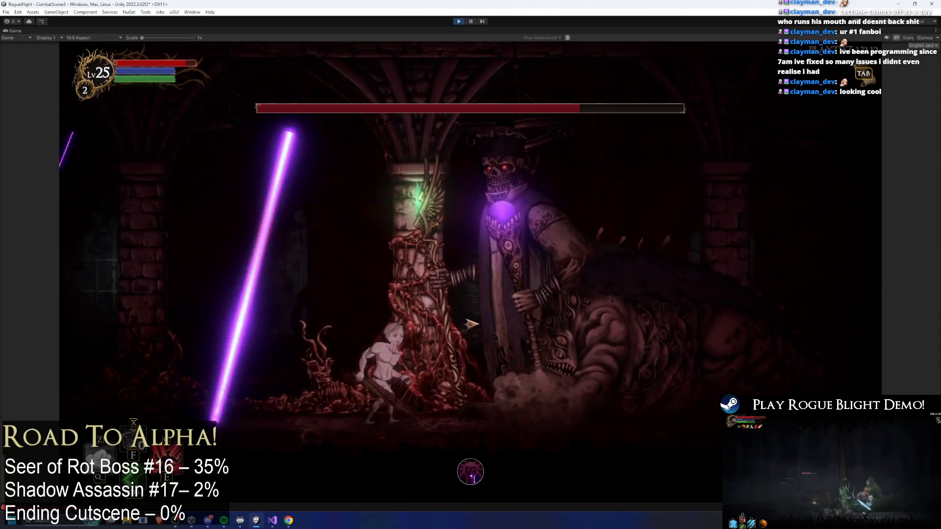
key(a)
key(a)
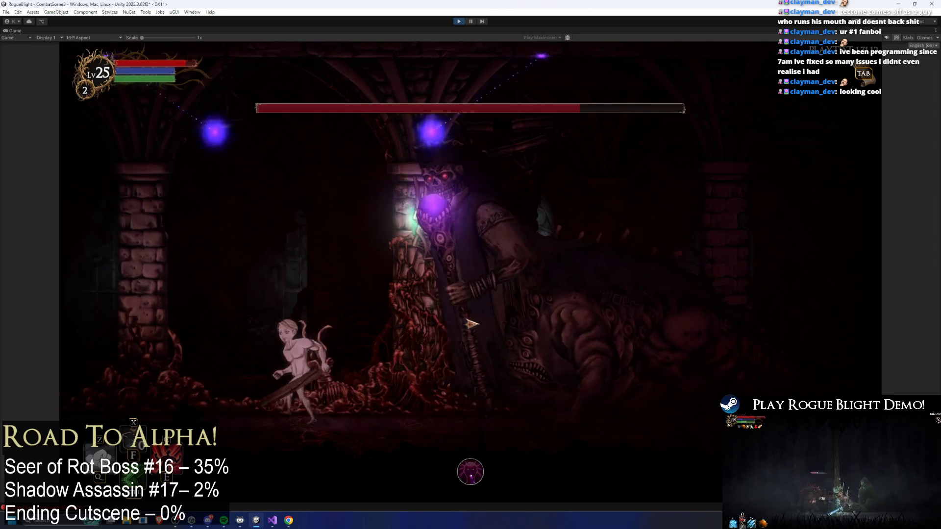
key(space)
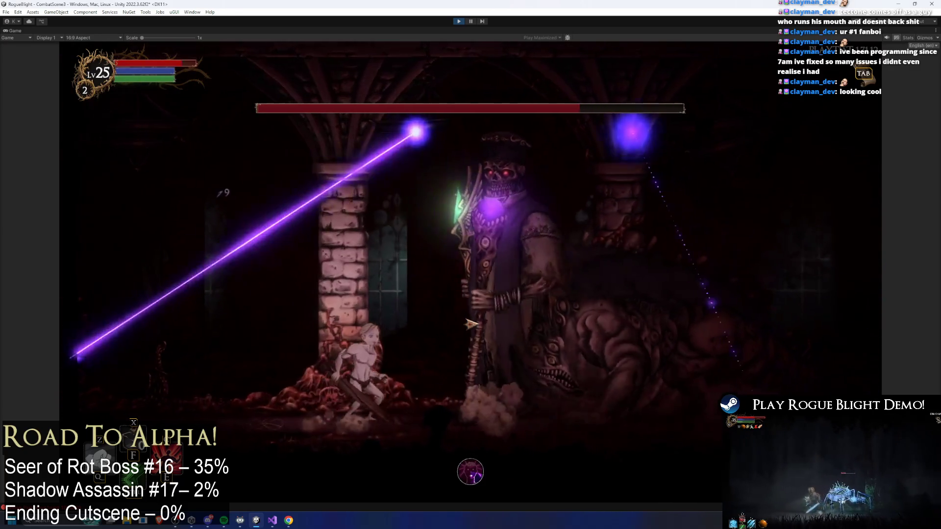
key(space)
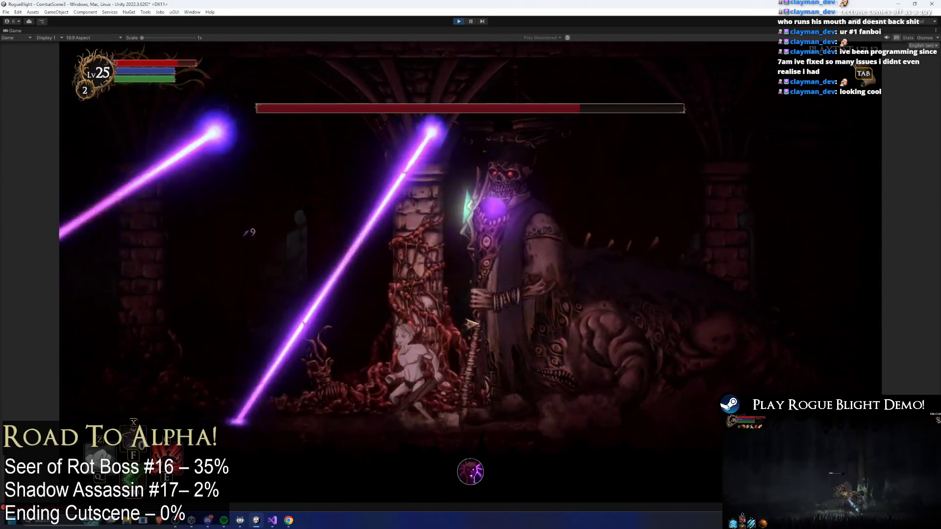
key(a)
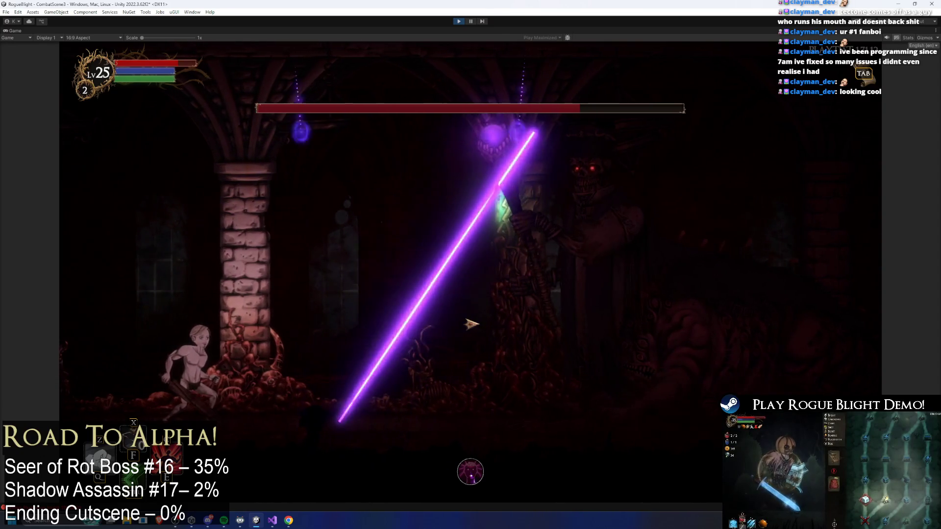
key(d)
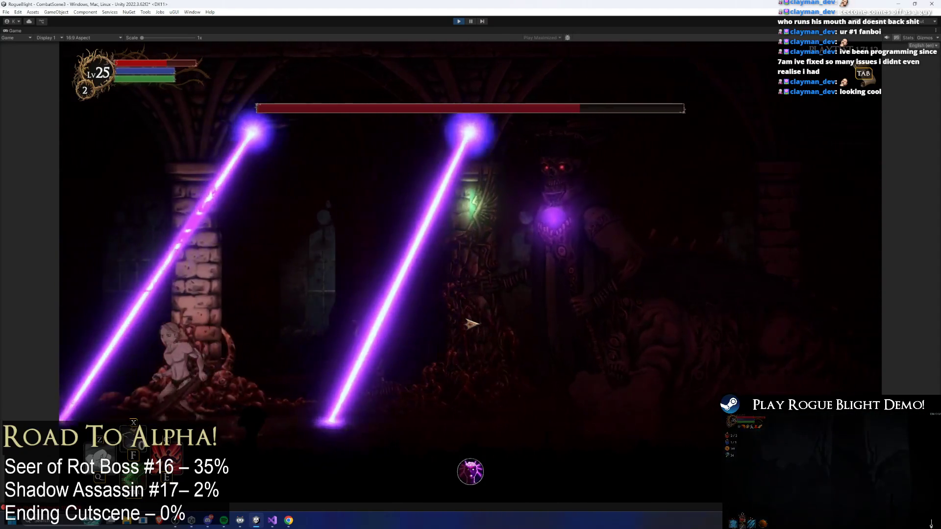
key(a)
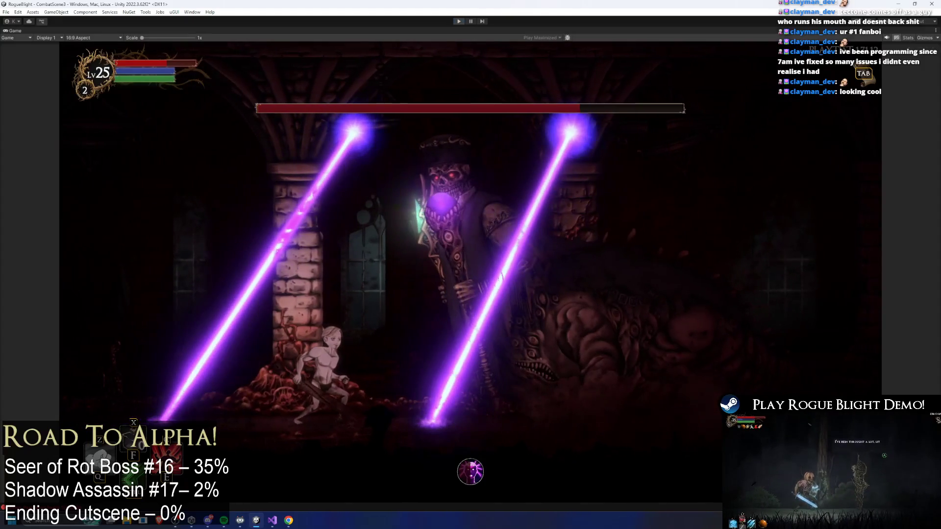
key(ctrl+p)
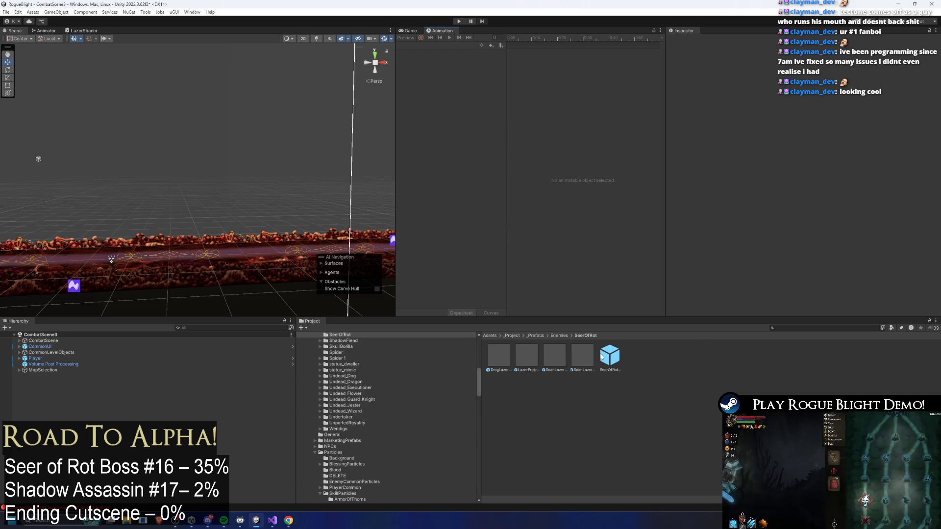
Open the DmgLazerProjectile_Seer prefab and expand its Box Collider 2D settings
double_click(509, 357)
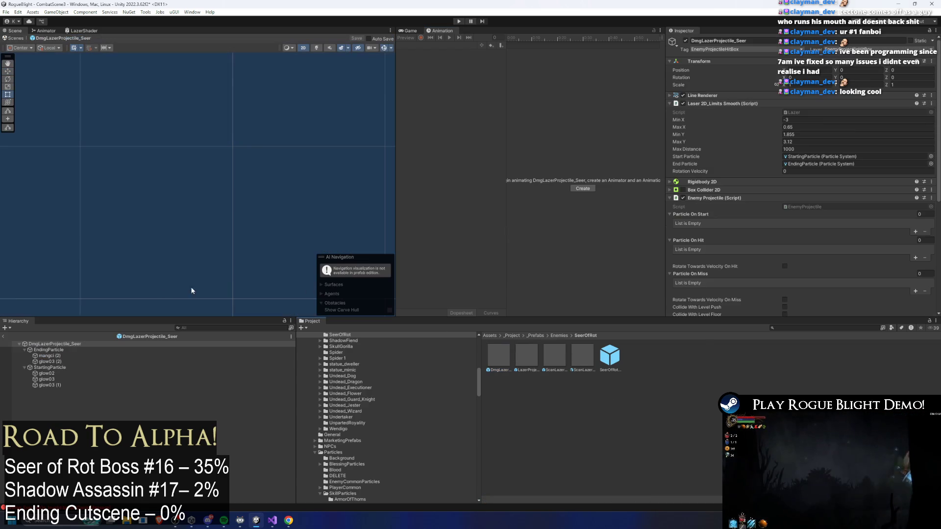
click(744, 189)
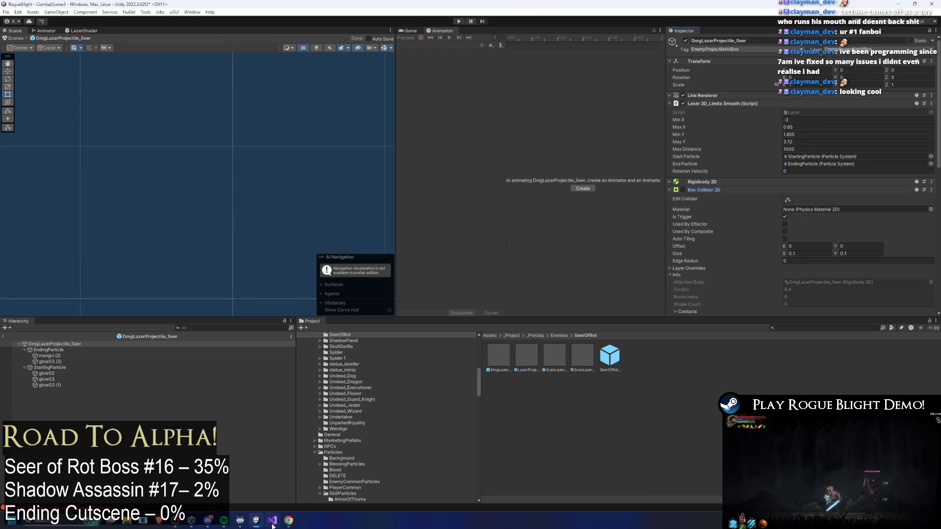
click(808, 110)
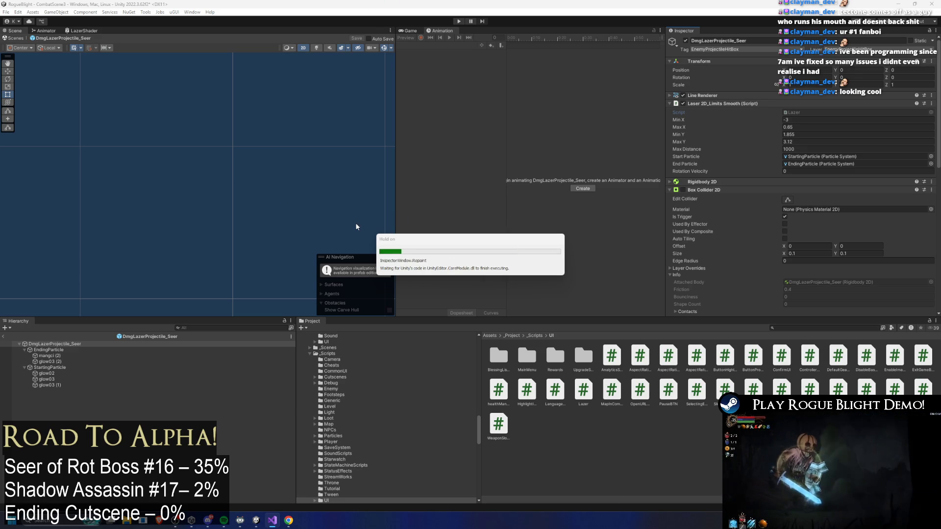
scroll(867, 148, down, 3)
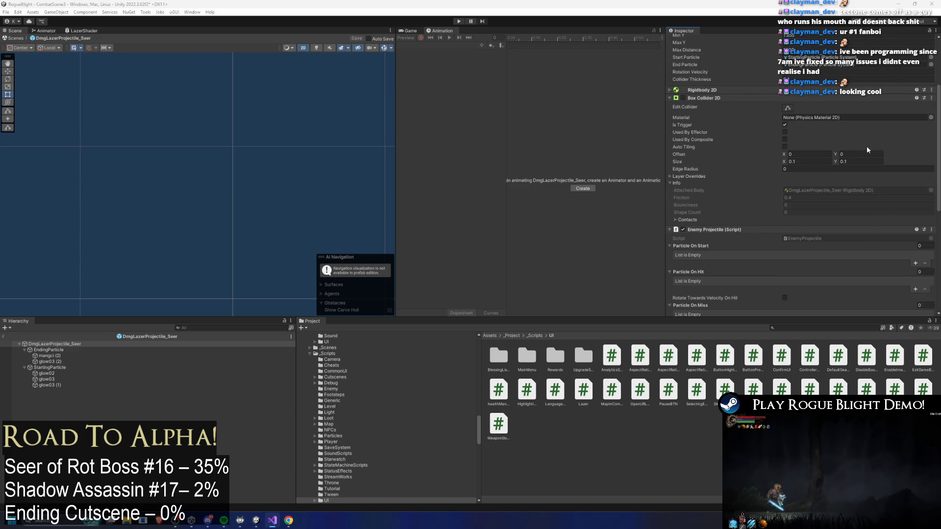
scroll(867, 148, up, 4)
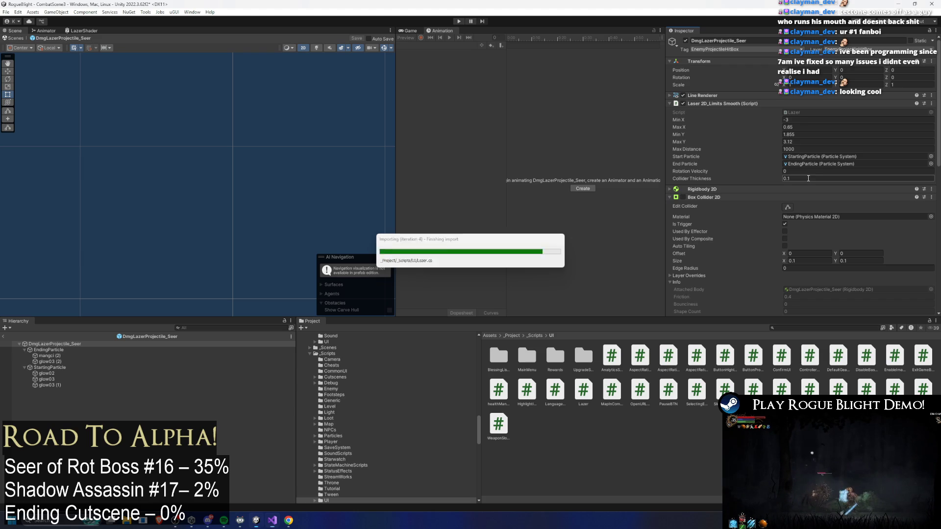
Set the laser's Collider Thickness to 0.07 and search the project for 'scan lazer'
click(808, 179)
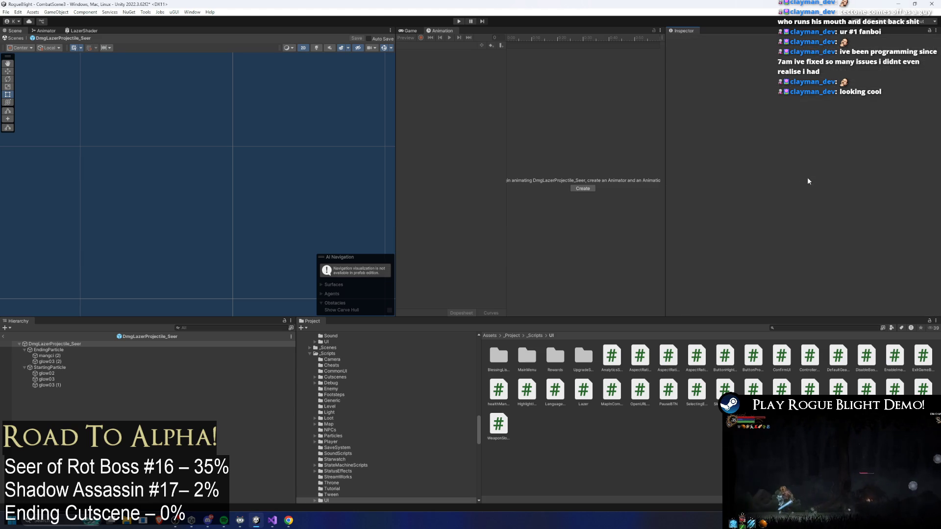
text(0.0)
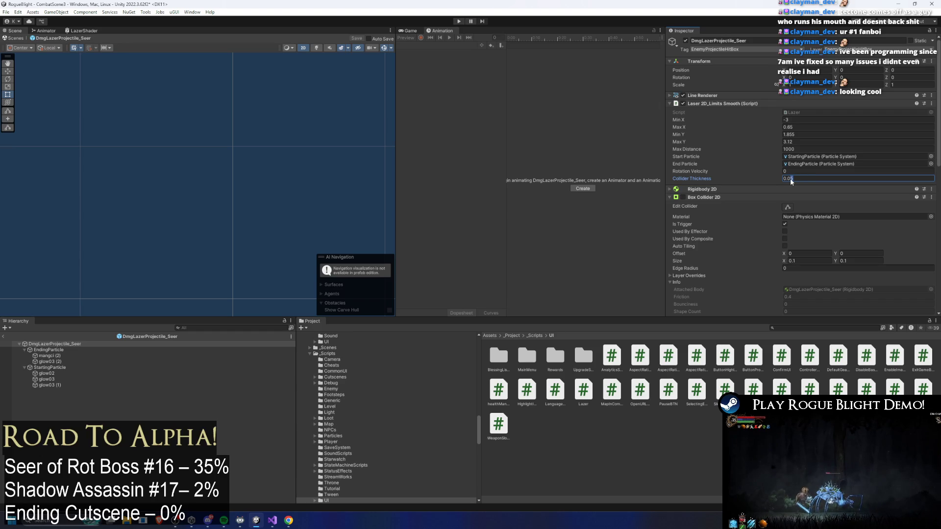
text(7)
click(796, 327)
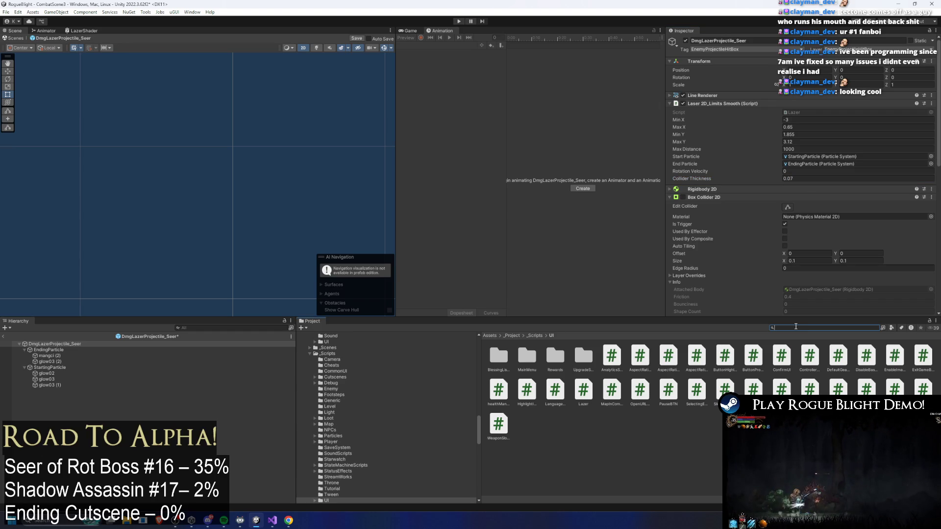
text(scan lazer)
Open ScanLazerProjectile_Seer (Left), saving the damage laser, and set its Collider Thickness to 0.03
double_click(500, 355)
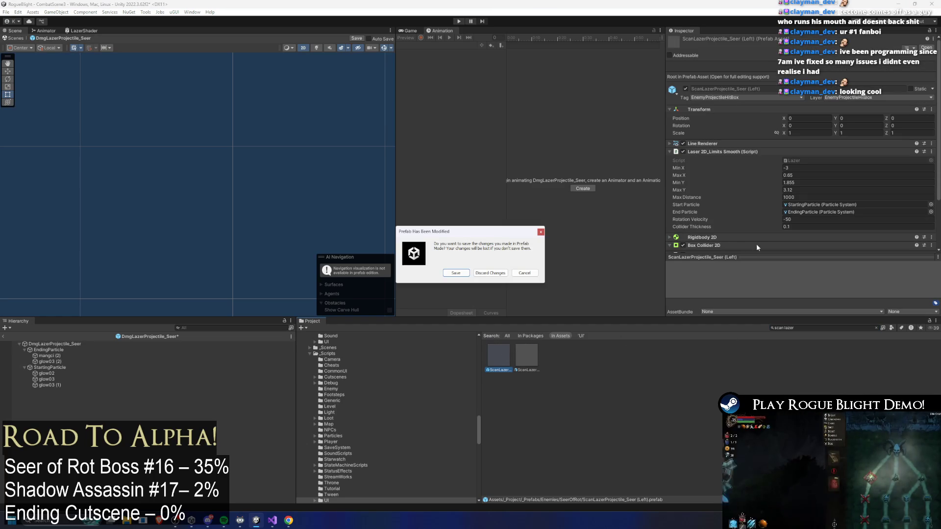
click(457, 272)
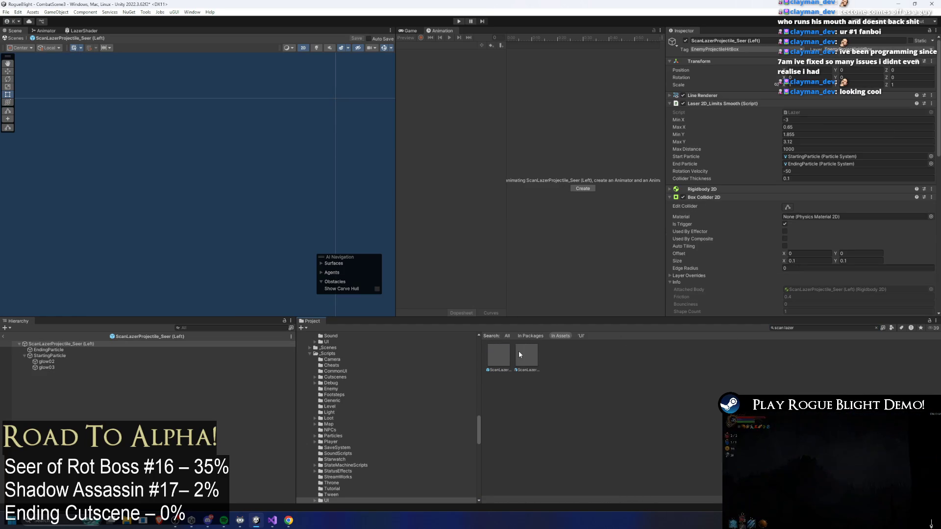
click(797, 178)
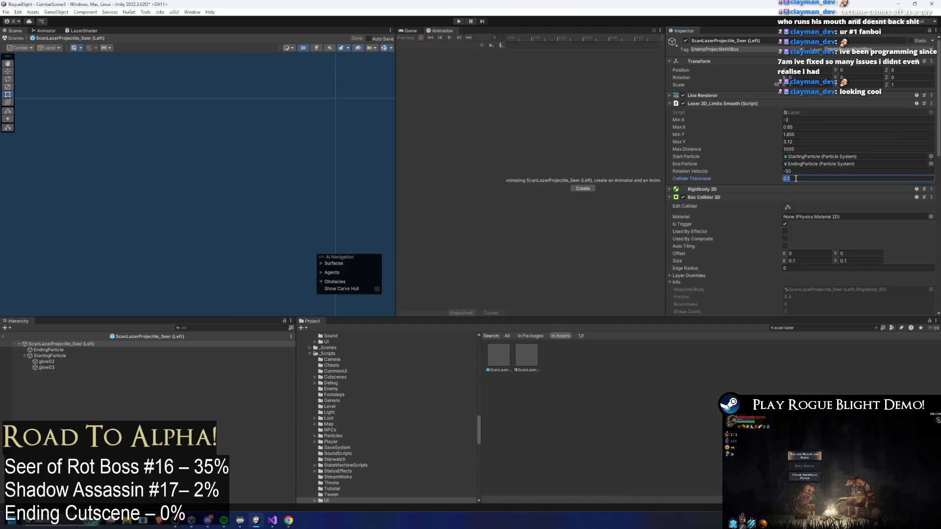
text(0.03)
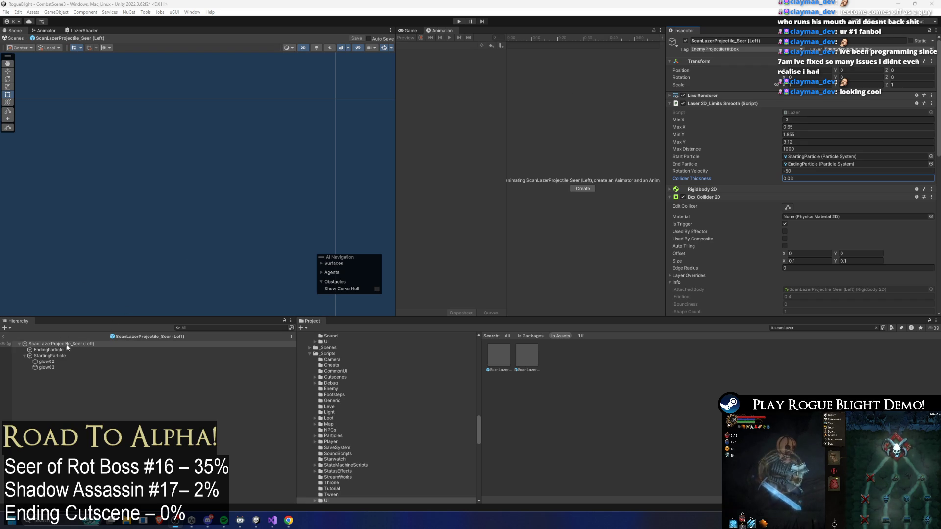
Uncheck Spawn When This Is Destroyed in the first spawn projectiles entry and start Play mode
click(717, 104)
click(710, 120)
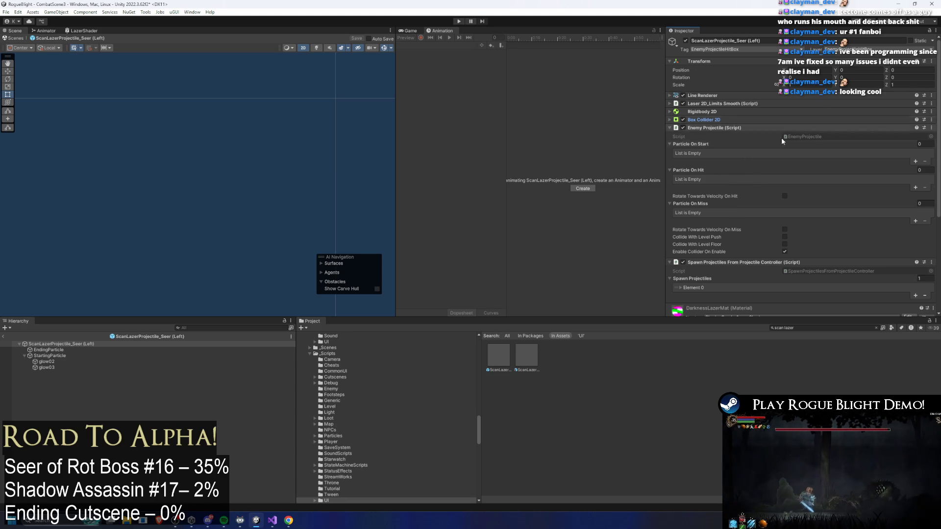
scroll(726, 146, down, 4)
scroll(735, 133, down, 2)
click(717, 138)
scroll(772, 149, down, 2)
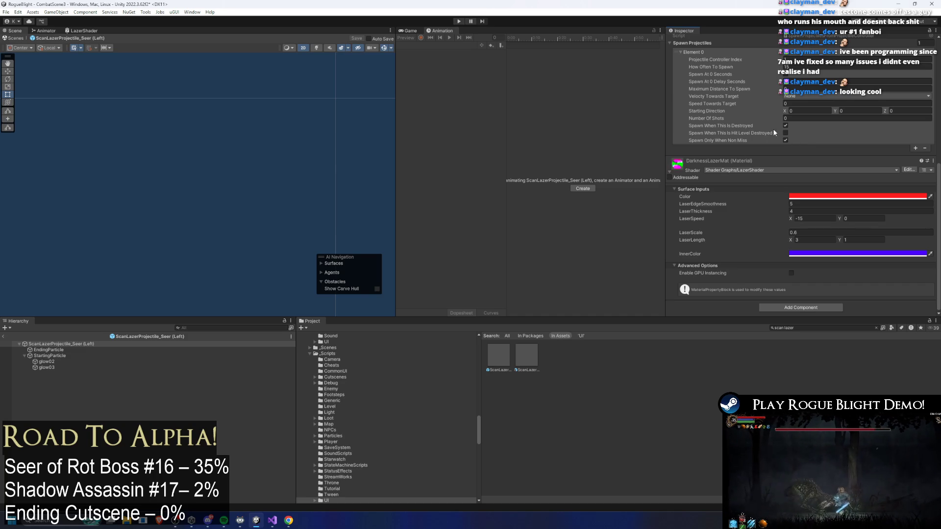
click(785, 126)
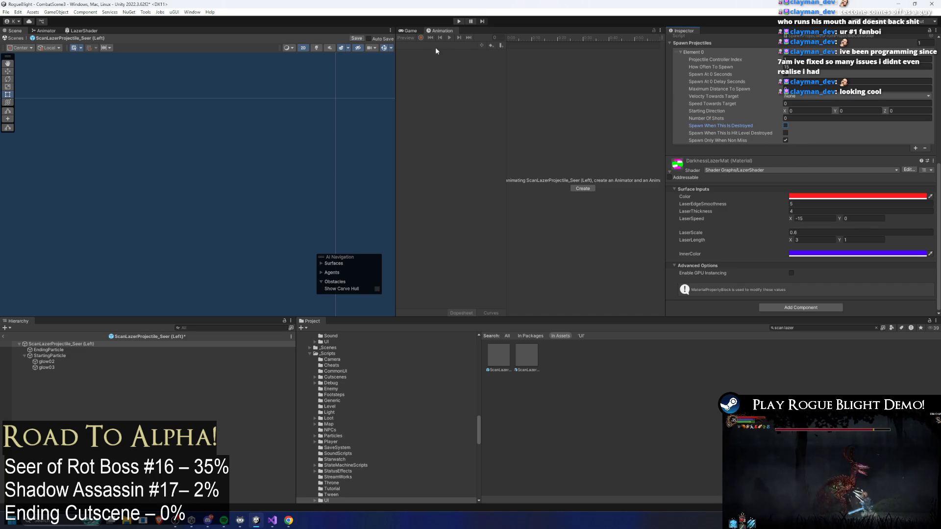
click(462, 22)
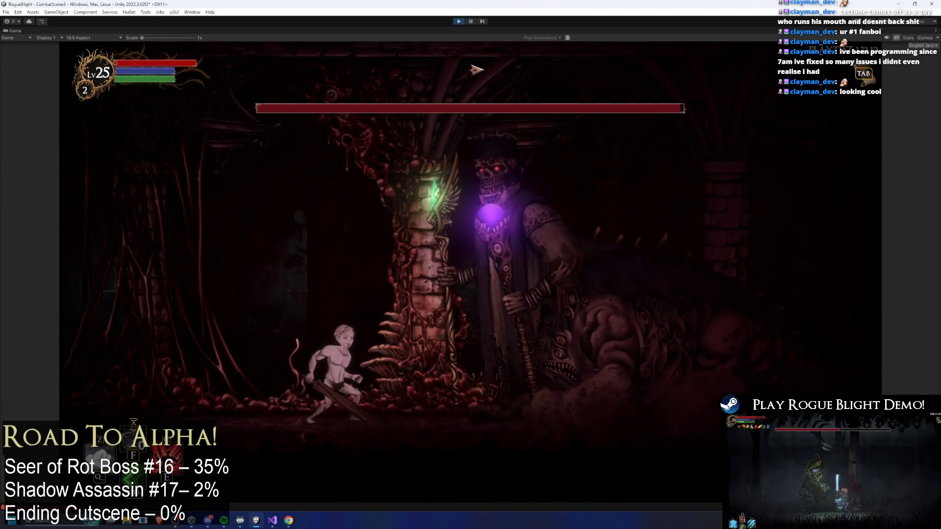
Stop Play, re-check Spawn When This Is Destroyed, uncheck Spawn Only When Non Miss, and replay
key(ctrl+p)
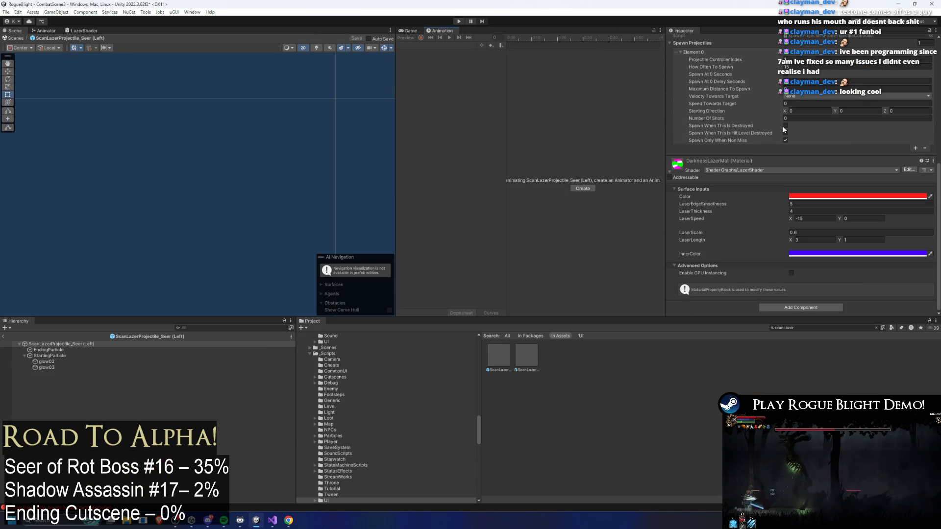
click(786, 125)
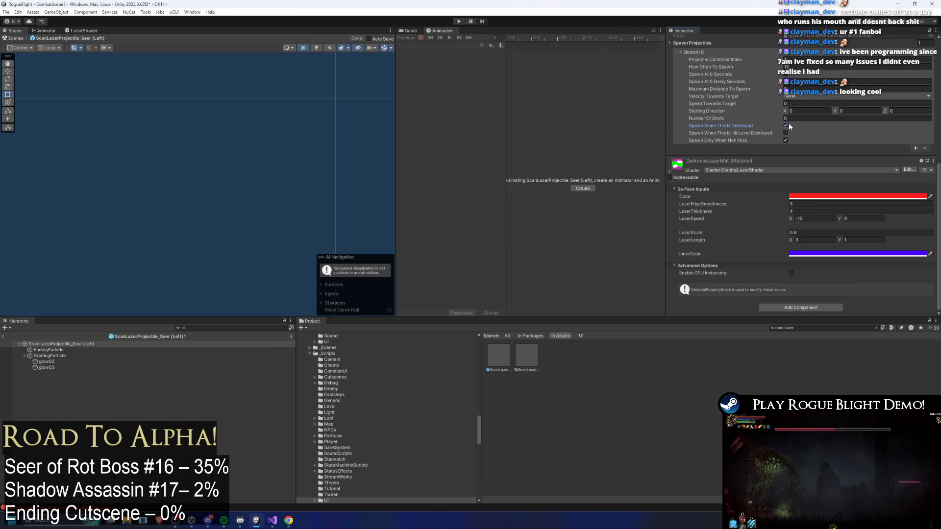
click(786, 141)
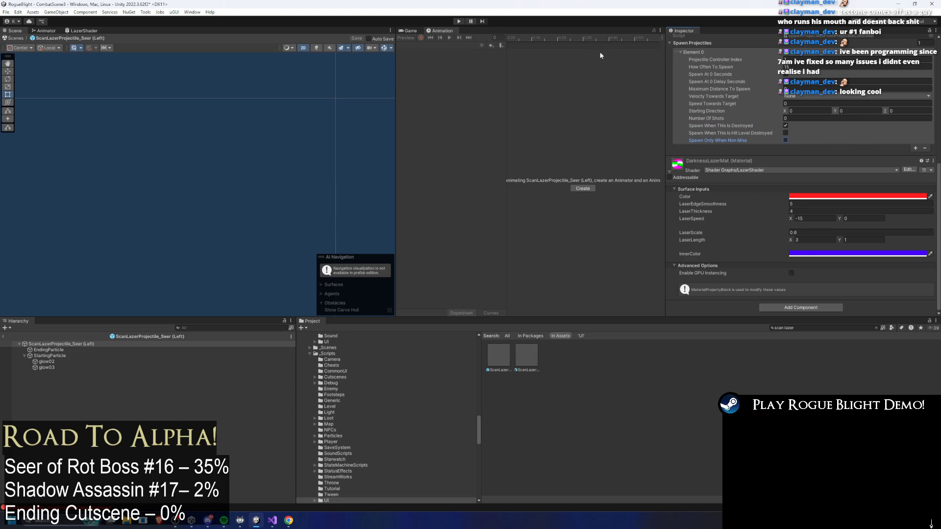
click(457, 21)
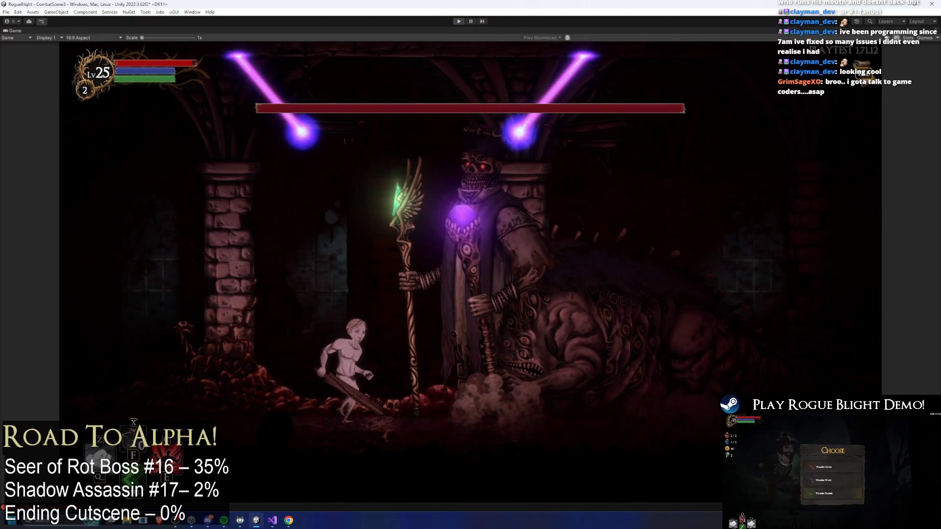
Stop Play and re-enable both Spawn Only When Non Miss and Spawn When This Is Destroyed
key(ctrl+p)
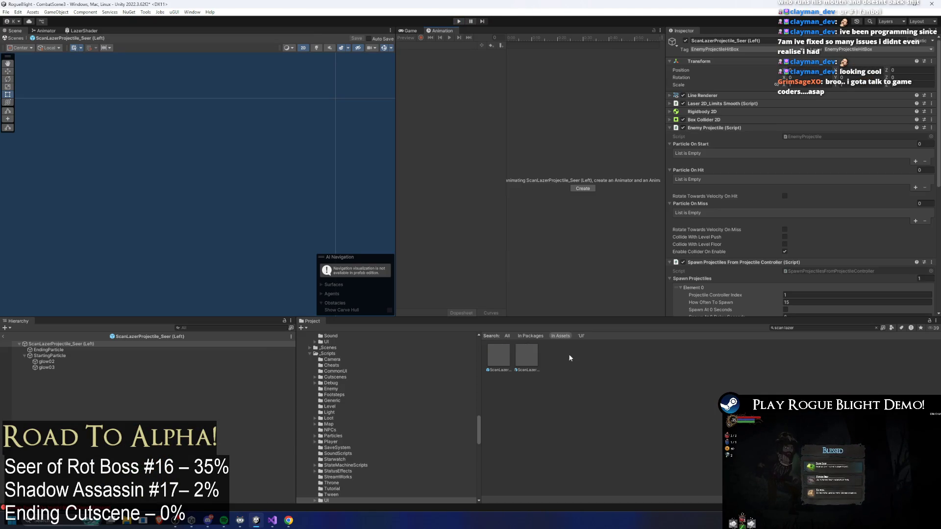
scroll(763, 150, down, 5)
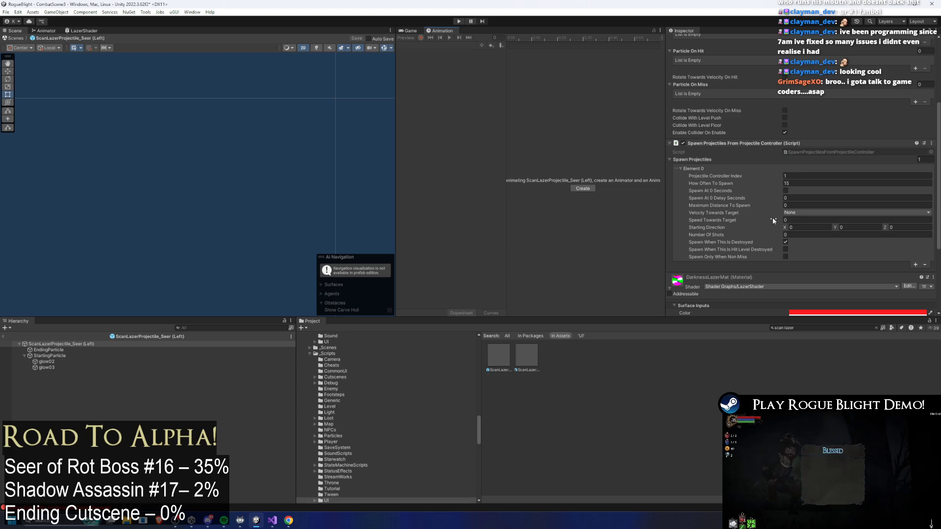
click(787, 257)
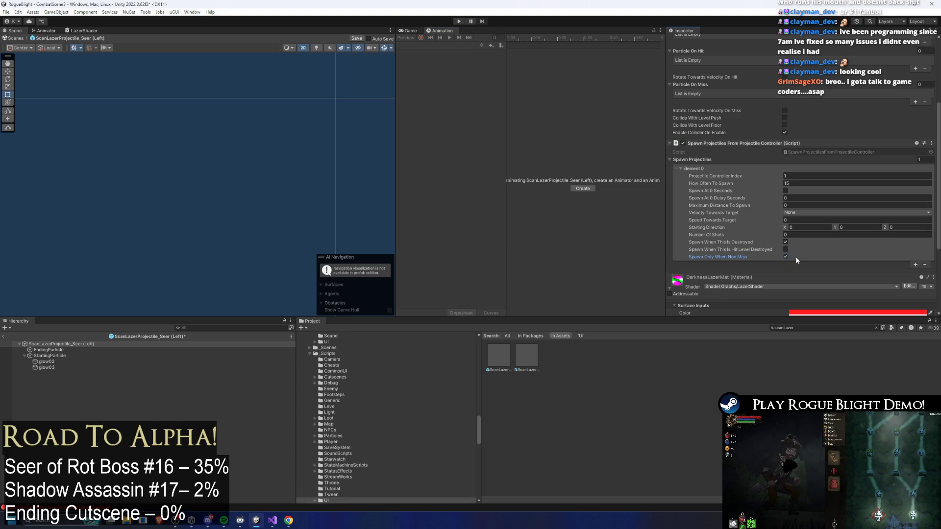
click(839, 152)
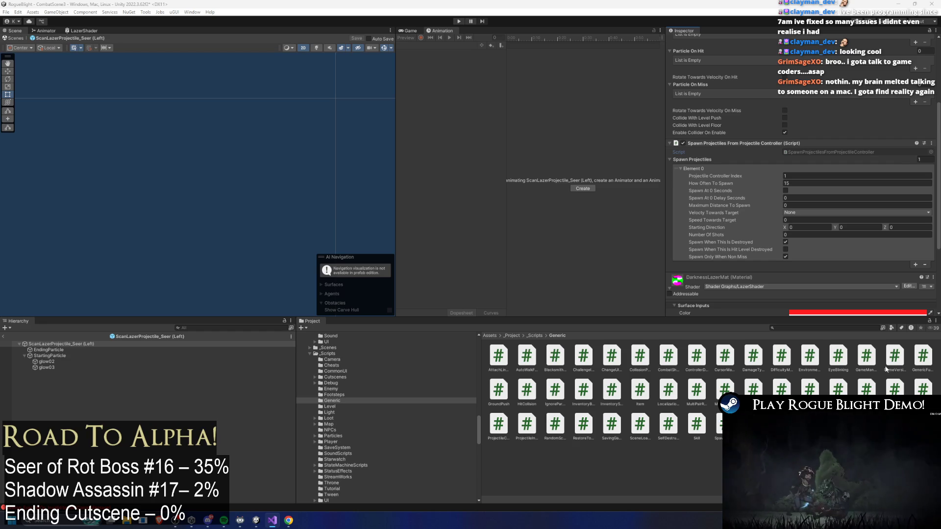
scroll(750, 220, down, 2)
click(786, 205)
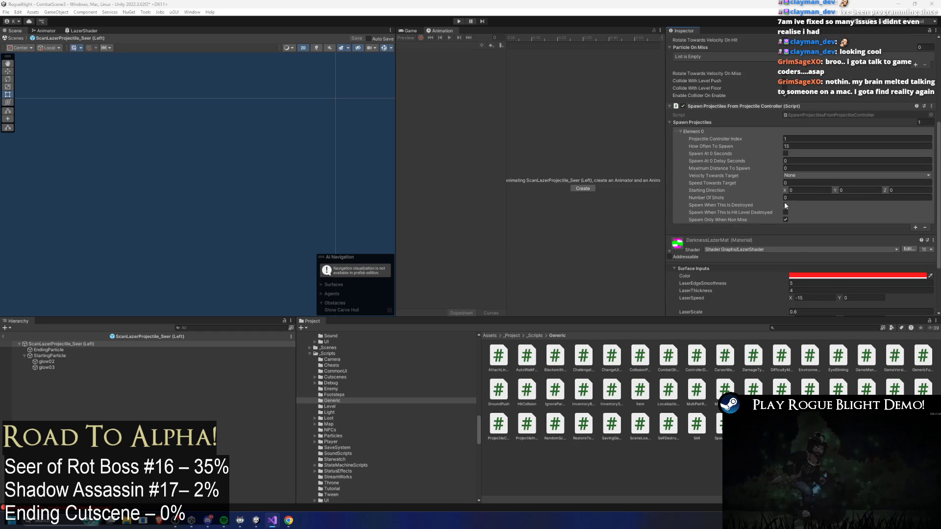
click(786, 205)
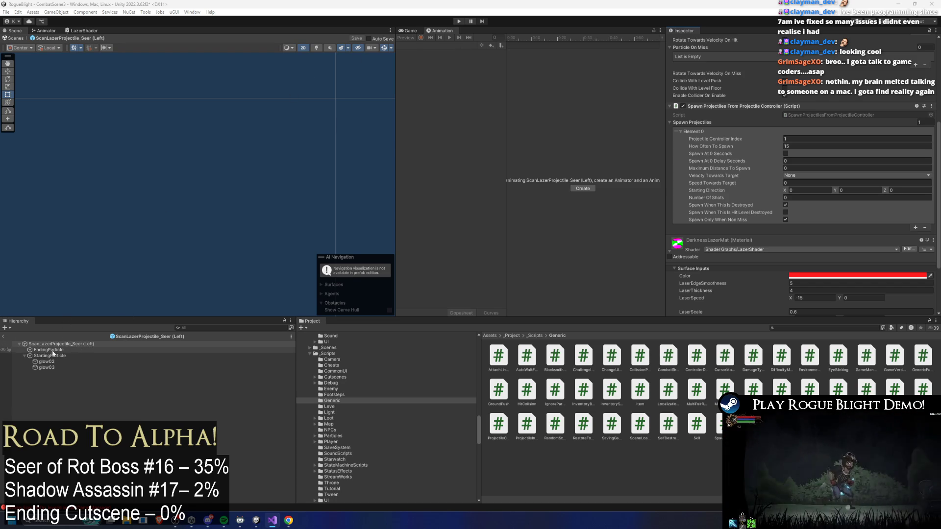
Go back to the _Scripts folder and start a new project search
click(536, 336)
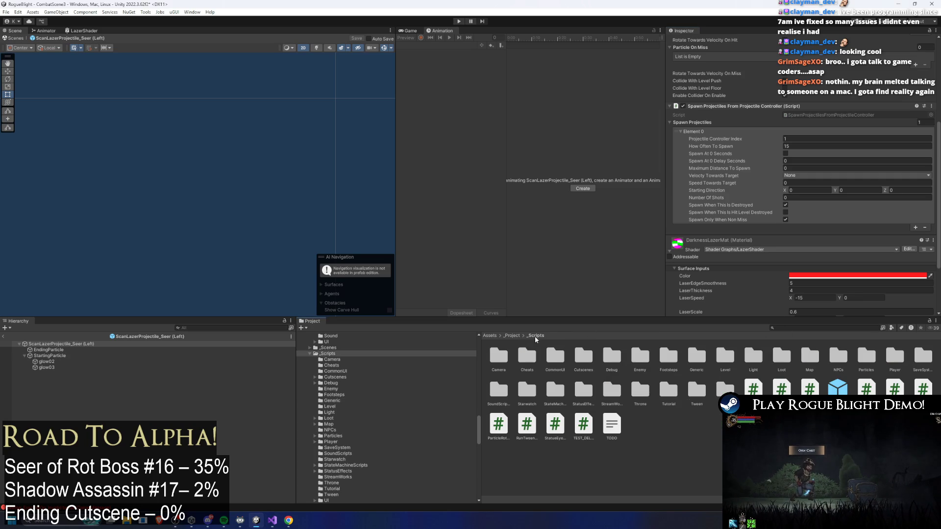
click(804, 328)
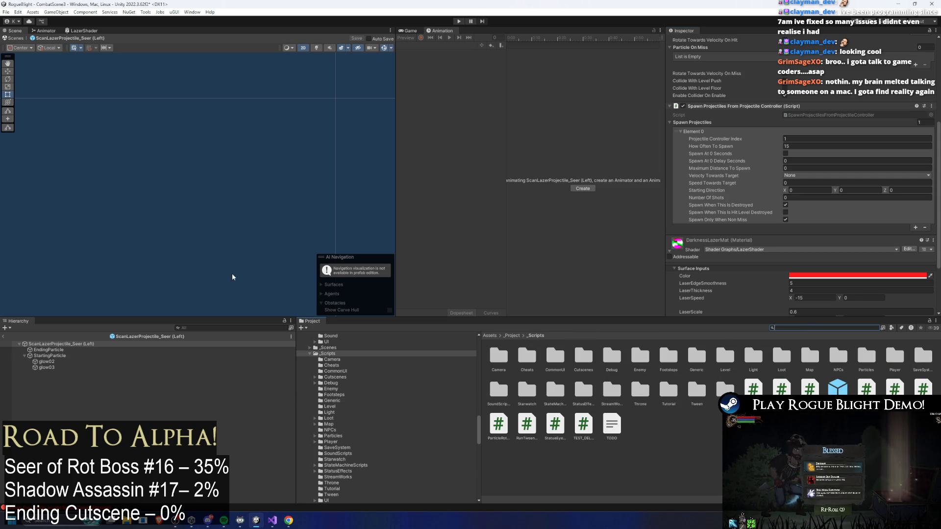
scroll(839, 137, up, 8)
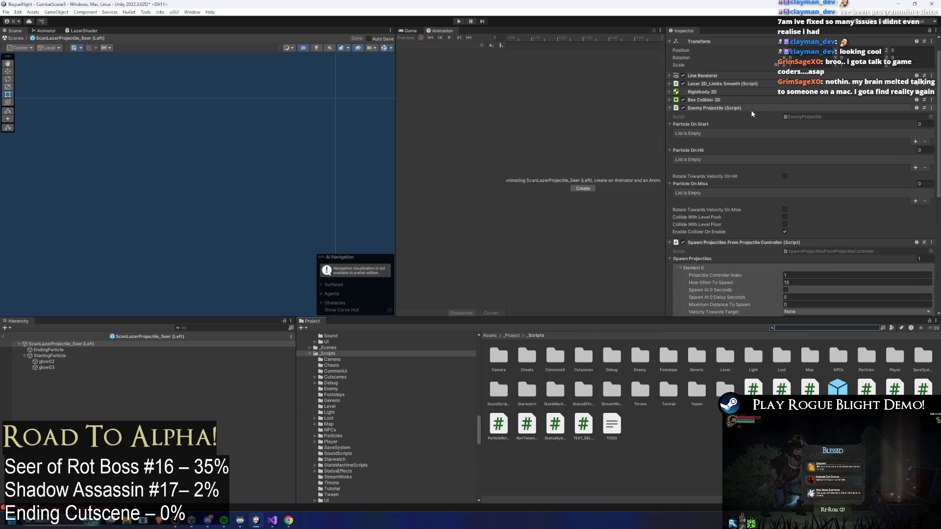
Set the Left scan laser's Rotation Velocity to -40
click(728, 84)
click(796, 158)
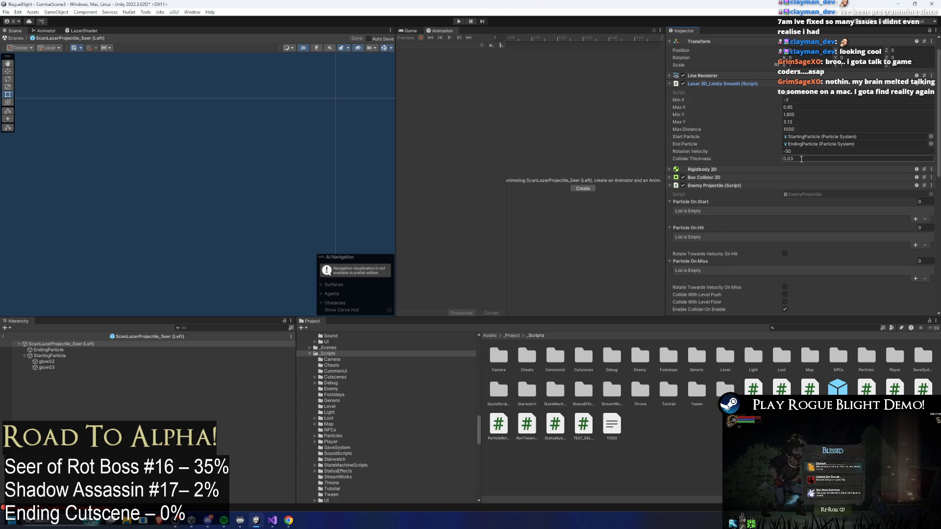
click(797, 151)
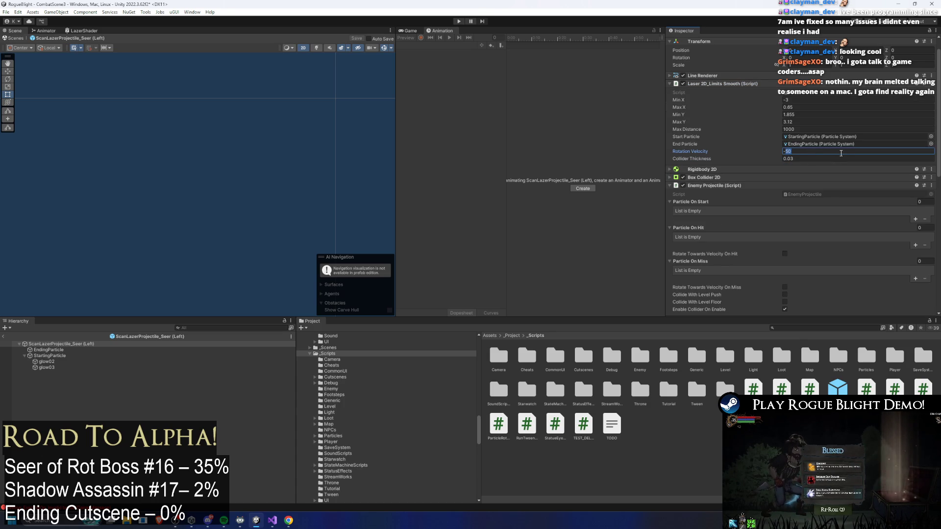
text(-40)
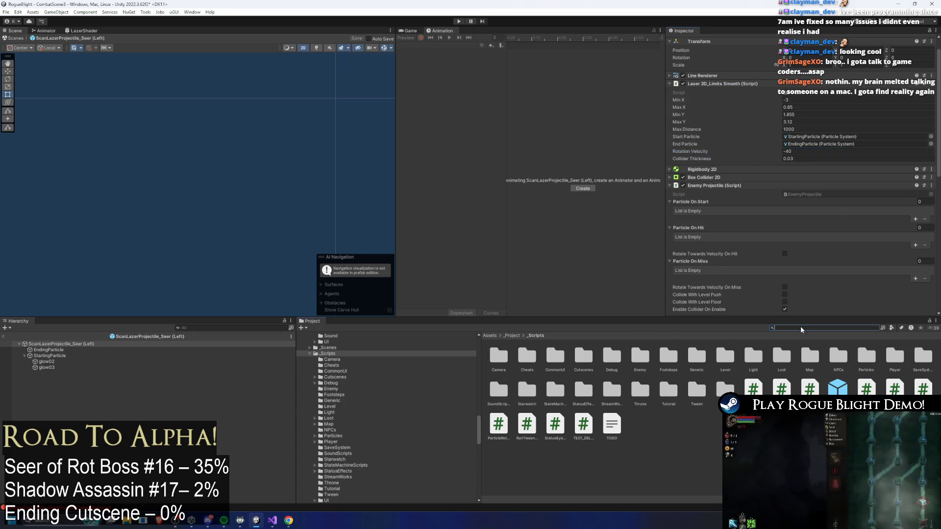
Find 'scan lazer right', set the Right variant's Rotation Velocity to 40, and start Play mode
click(801, 328)
text(scan lazer right)
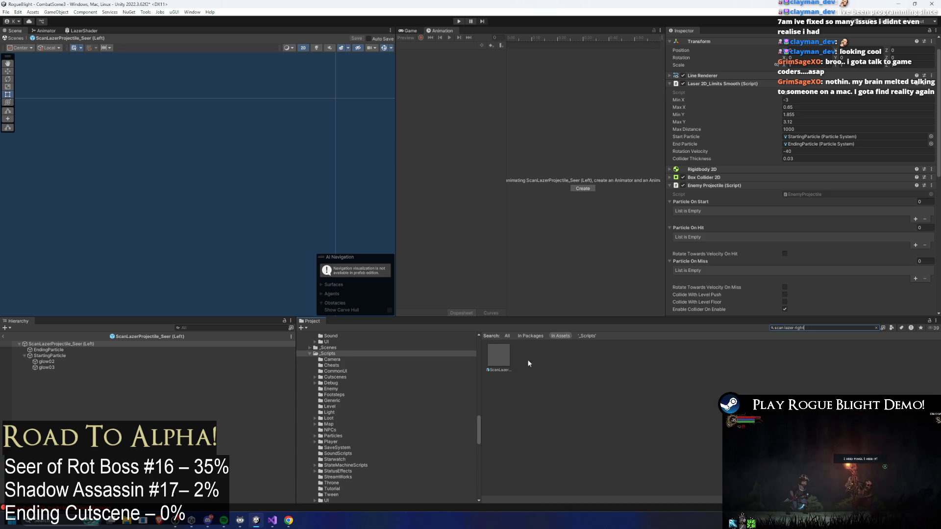
double_click(498, 355)
click(830, 170)
text(4)
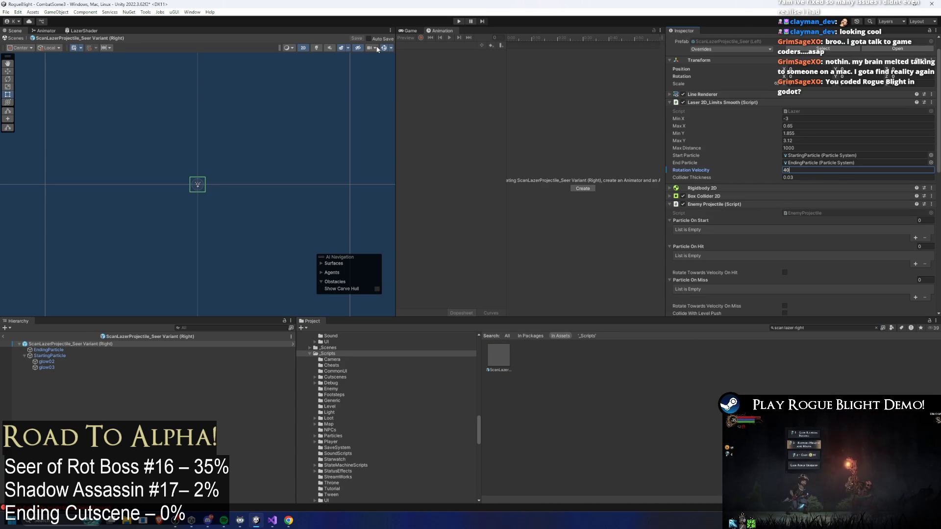
click(459, 21)
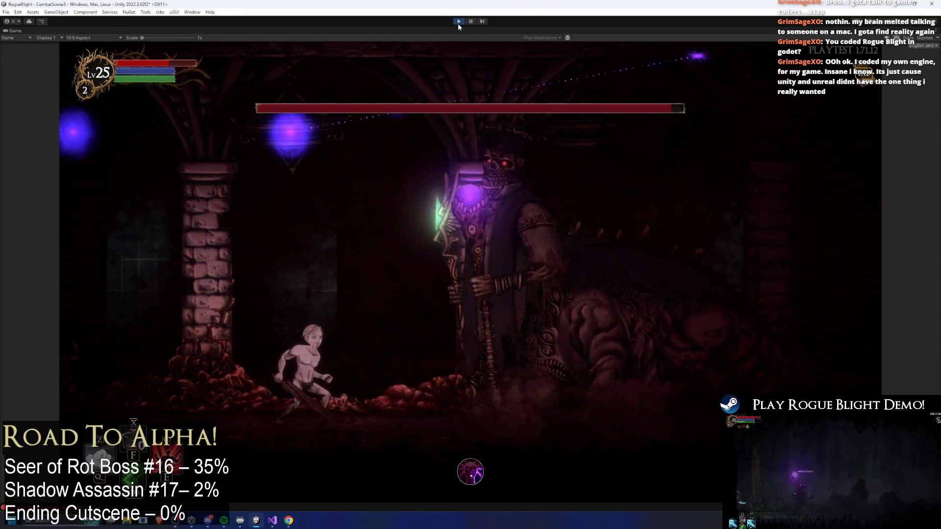
Stop the play test of both scan lasers, returning to the Right variant prefab
key(ctrl+p)
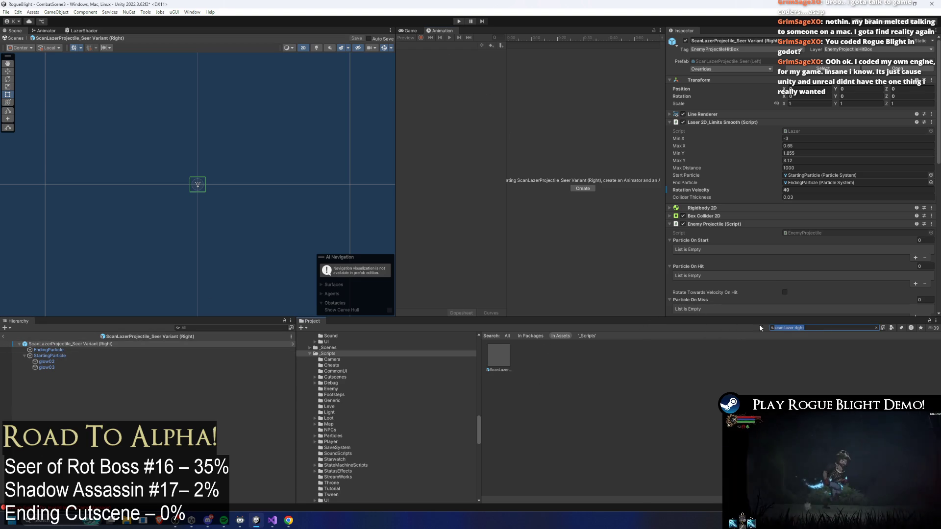
Reopen ScanLazerProjectile_Seer (Left), inspect its StartingParticle, and frame the root in the Scene view
click(500, 357)
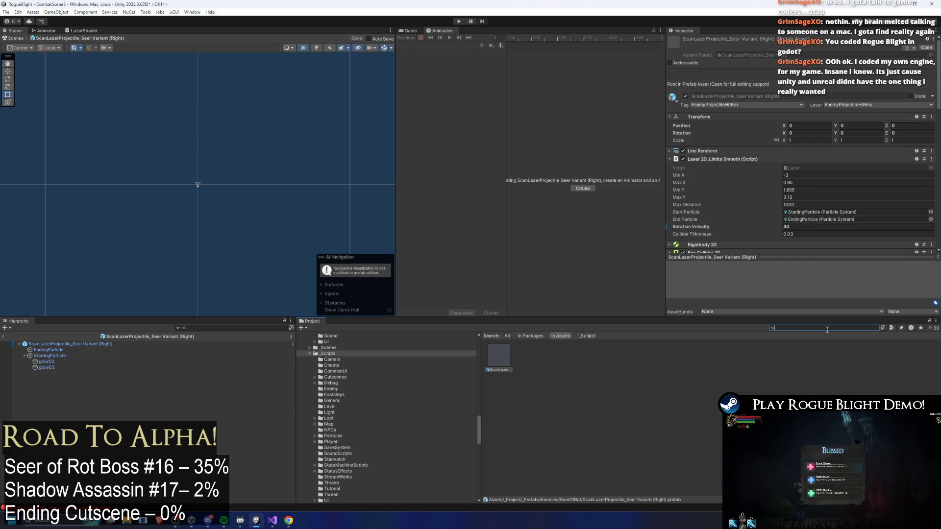
key(BackSpace)
double_click(550, 355)
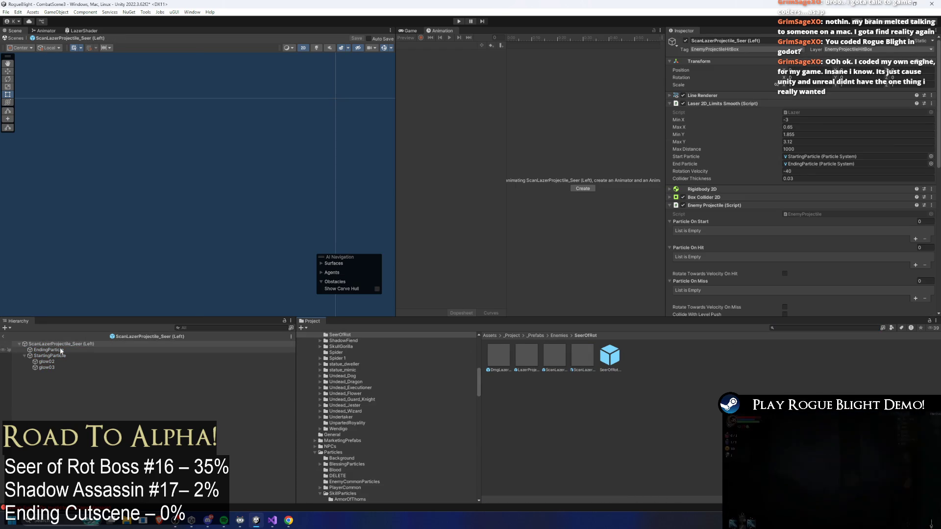
click(234, 357)
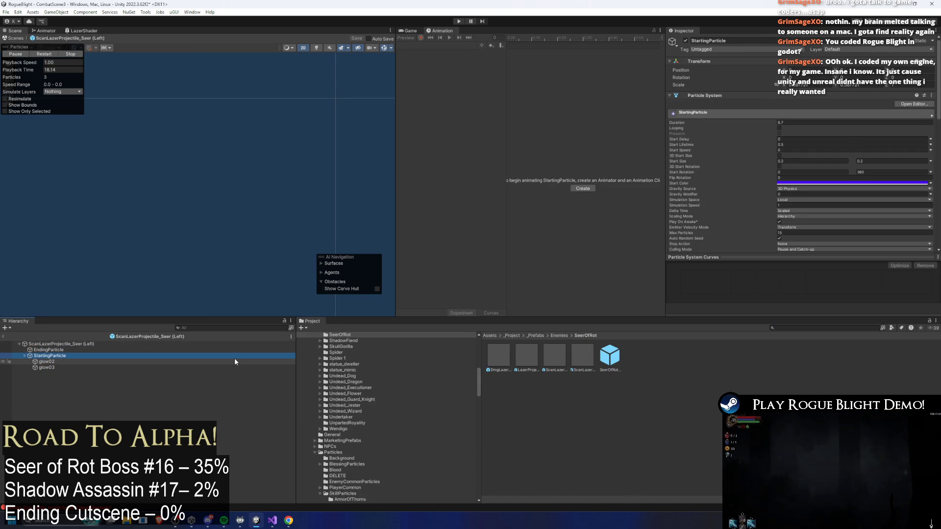
key(Left)
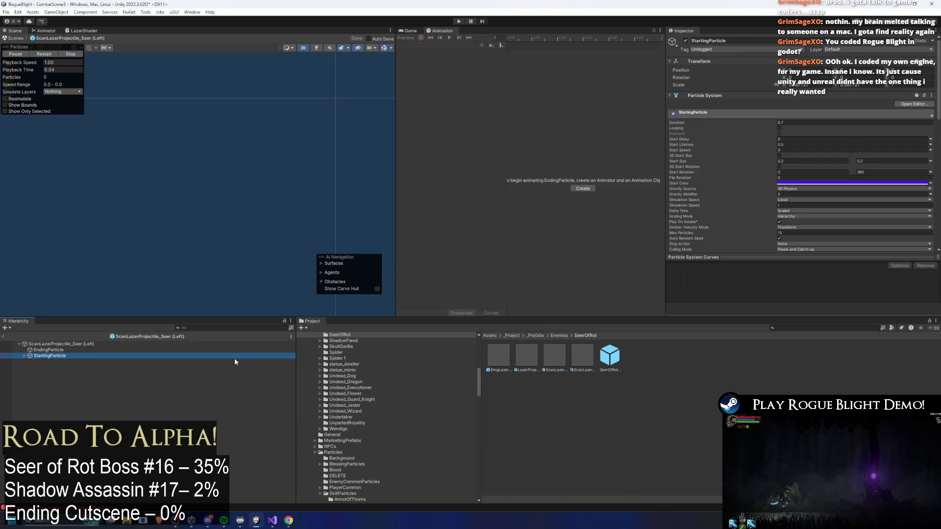
key(Left)
key(f)
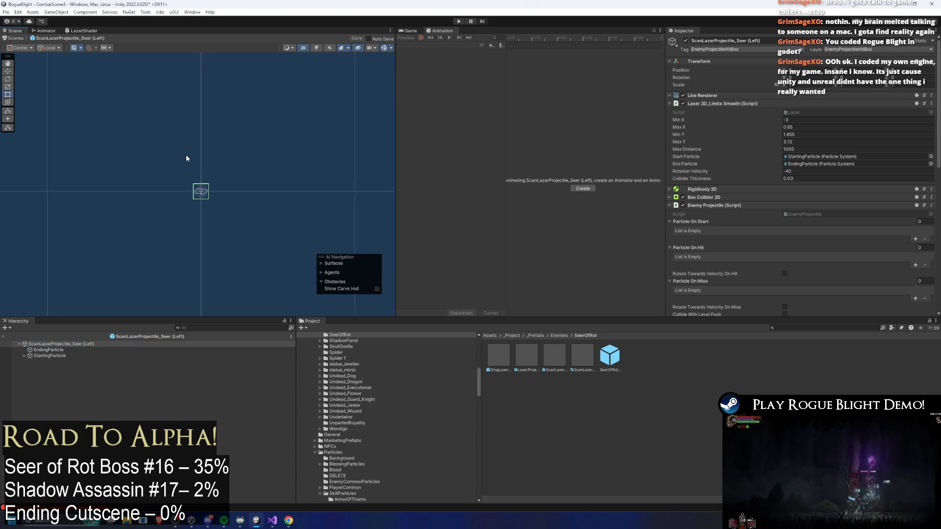
scroll(202, 196, up, 3)
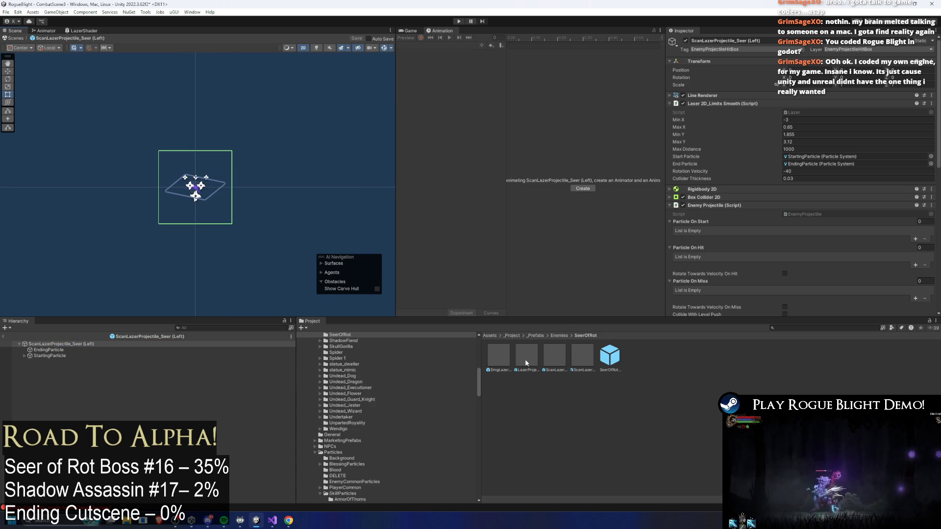
Open DmgLazerProjectile_Seer and inspect its EndingParticle and StartingParticle systems
double_click(500, 364)
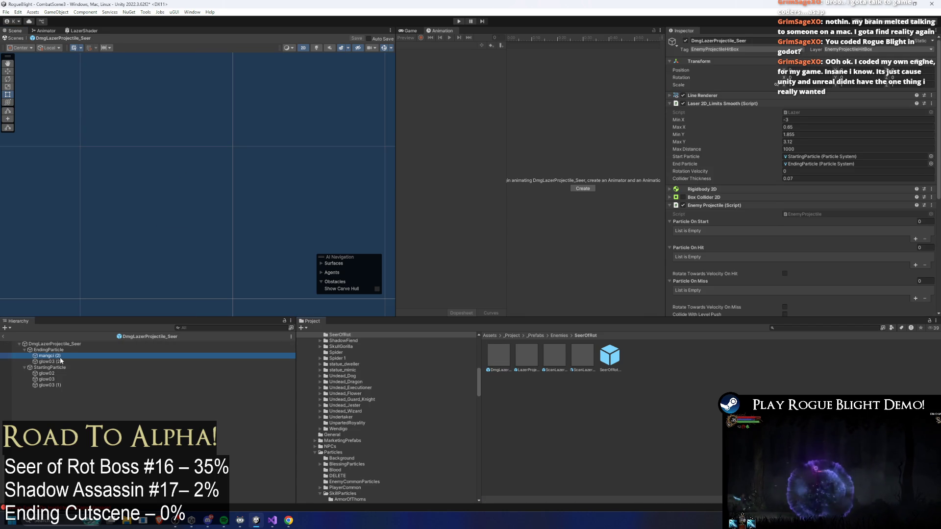
click(60, 351)
key(Left)
key(Down)
key(Left)
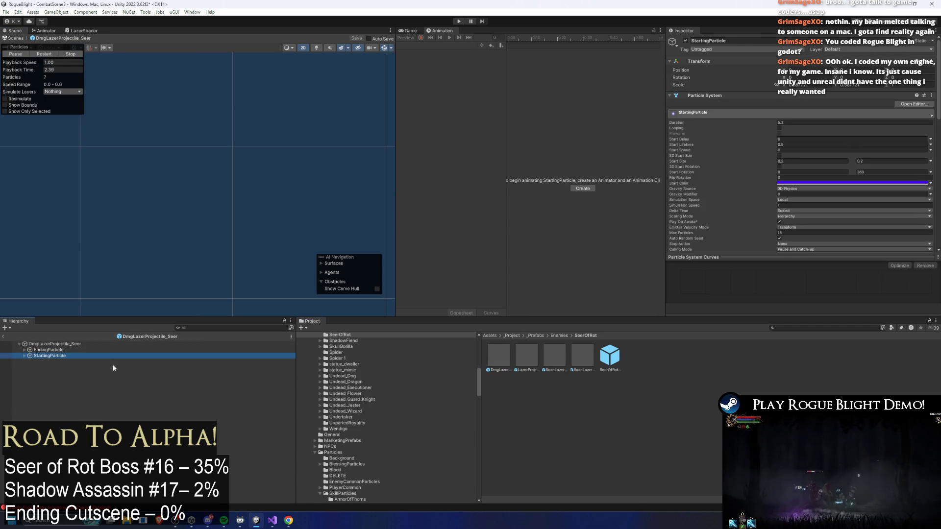
key(Up)
key(Up)
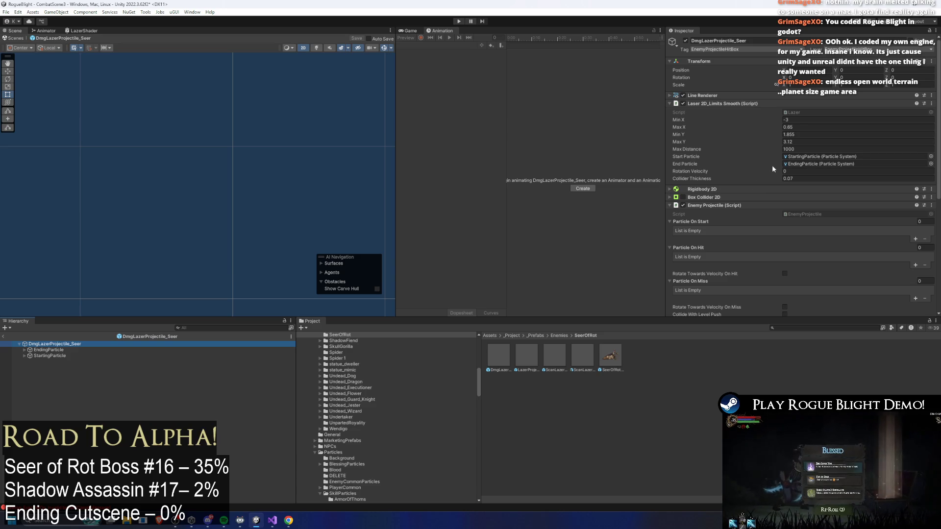
Fold the DarknessLazerMat material properties and make the upper editor panels slightly taller
scroll(766, 69, down, 3)
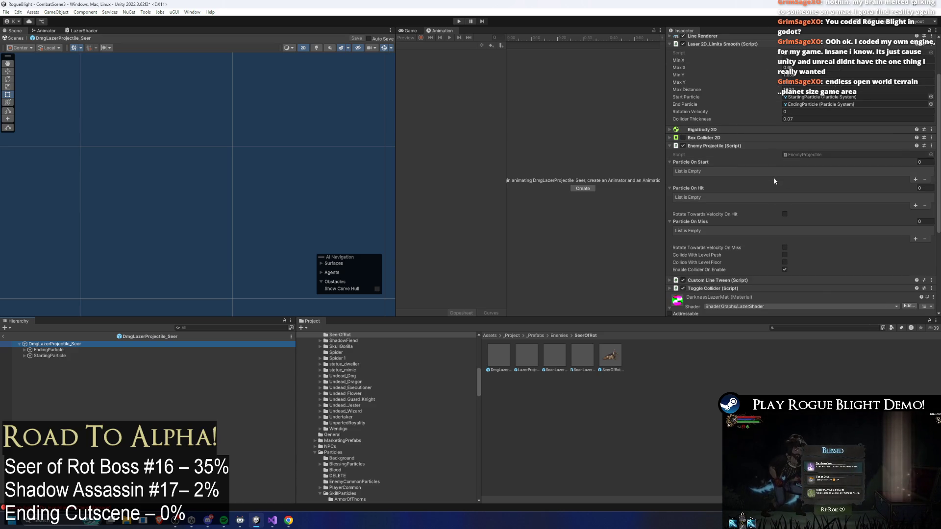
scroll(767, 182, up, 3)
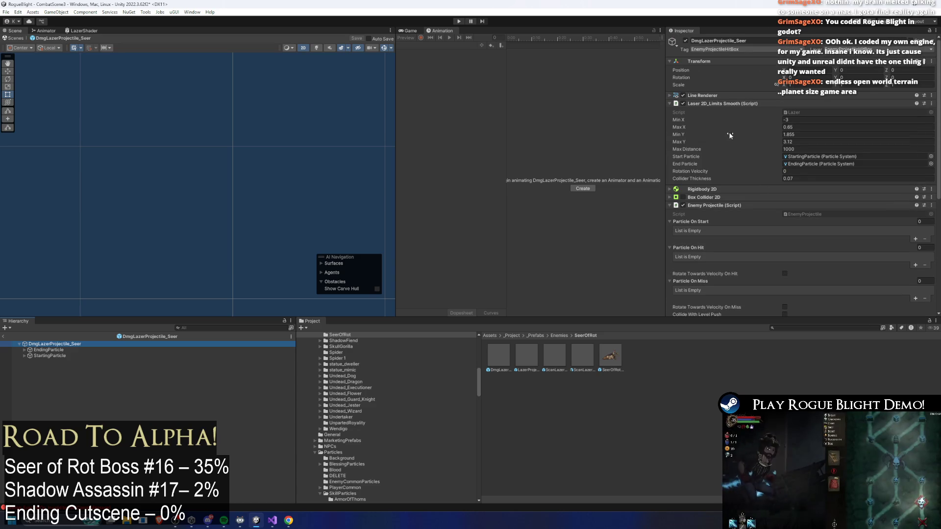
scroll(743, 137, down, 7)
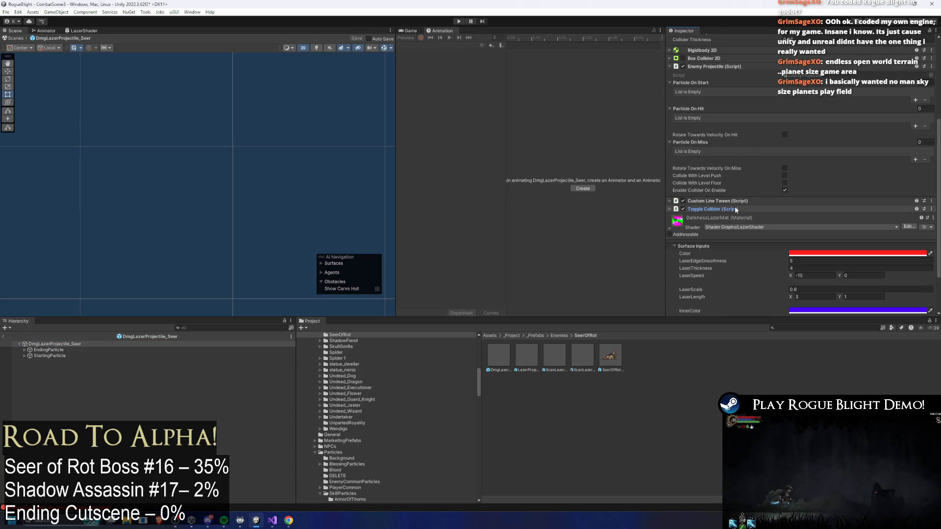
click(729, 220)
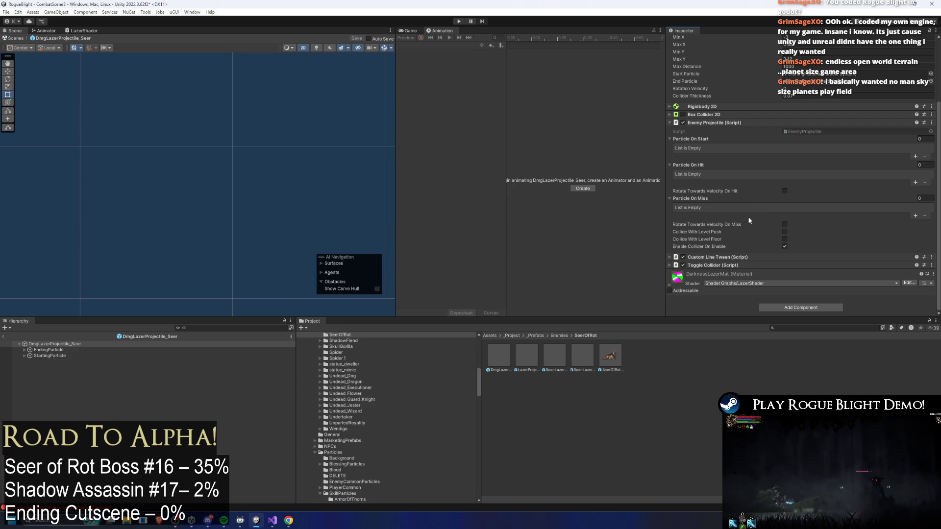
drag(656, 317, 652, 329)
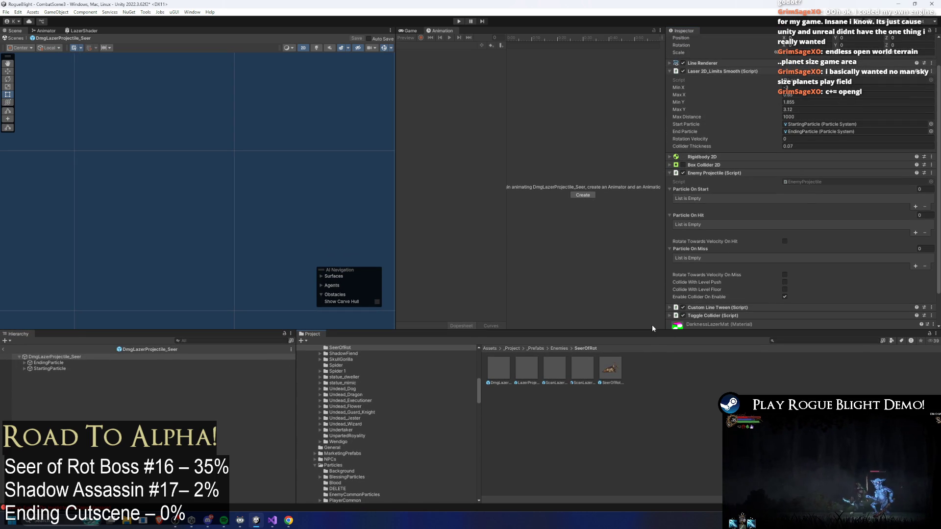
Review and fold Box Collider 2D, Rigidbody 2D, Laser 2D_Limits Smooth, Toggle Collider, Custom Line Tween and Enemy Projectile
scroll(802, 166, down, 2)
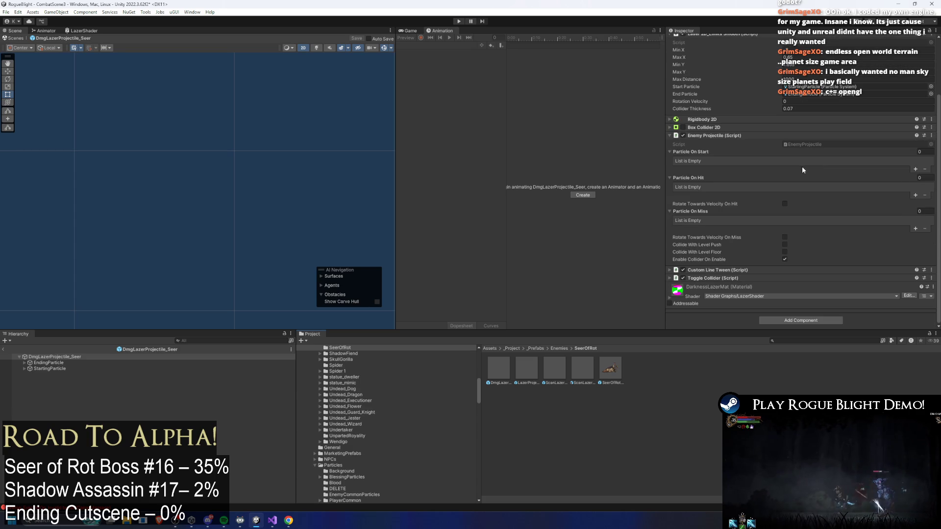
scroll(734, 137, up, 4)
click(707, 197)
click(708, 197)
click(702, 189)
click(701, 189)
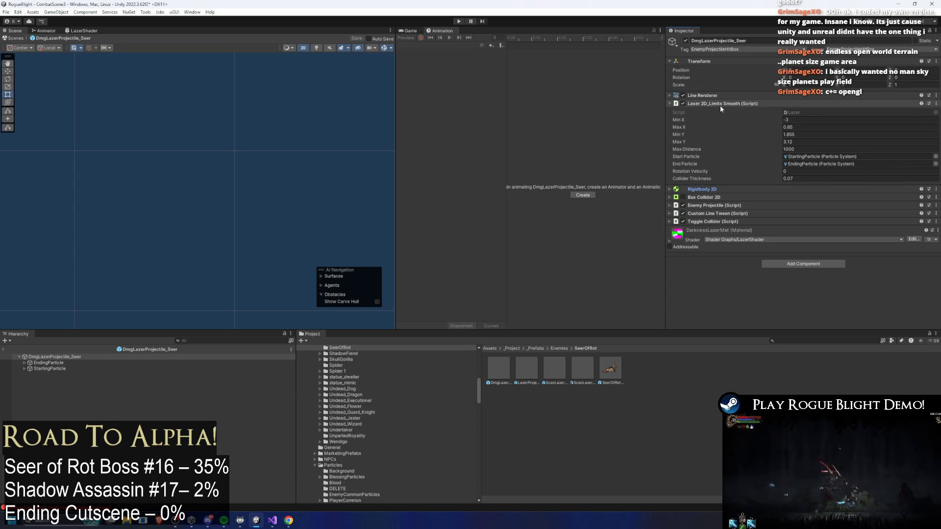
click(721, 105)
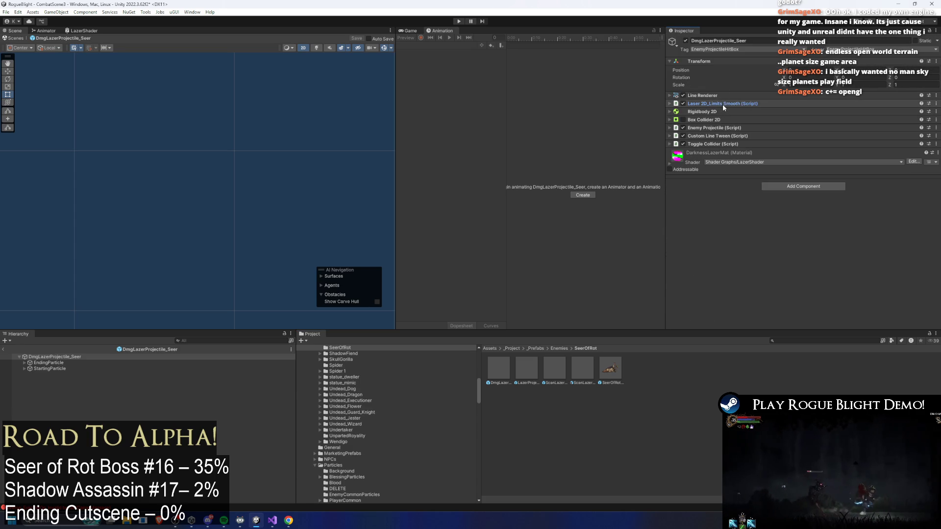
click(714, 143)
click(714, 144)
click(716, 137)
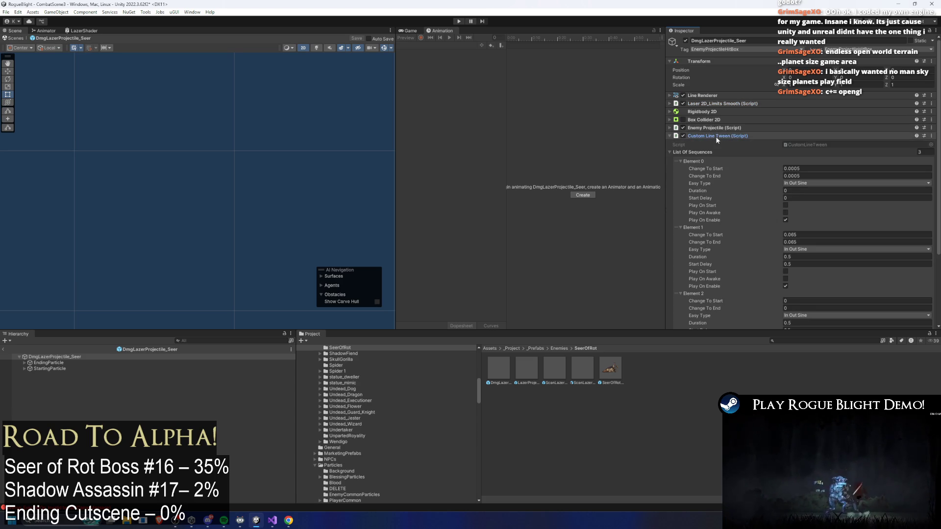
click(728, 135)
click(729, 128)
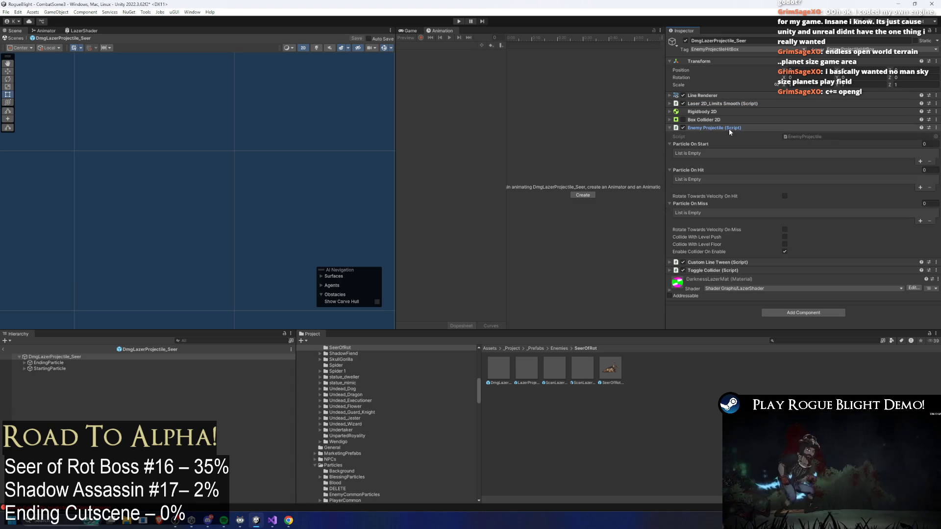
click(730, 128)
click(718, 144)
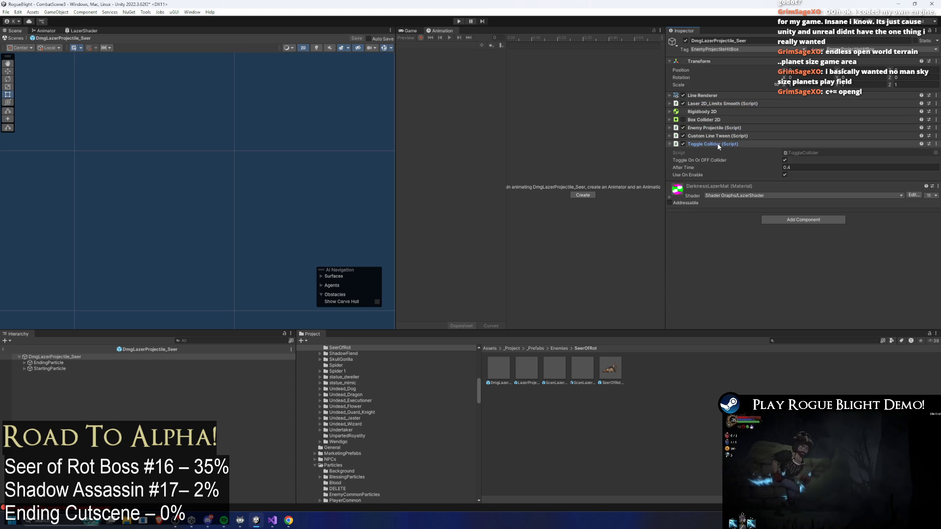
click(719, 144)
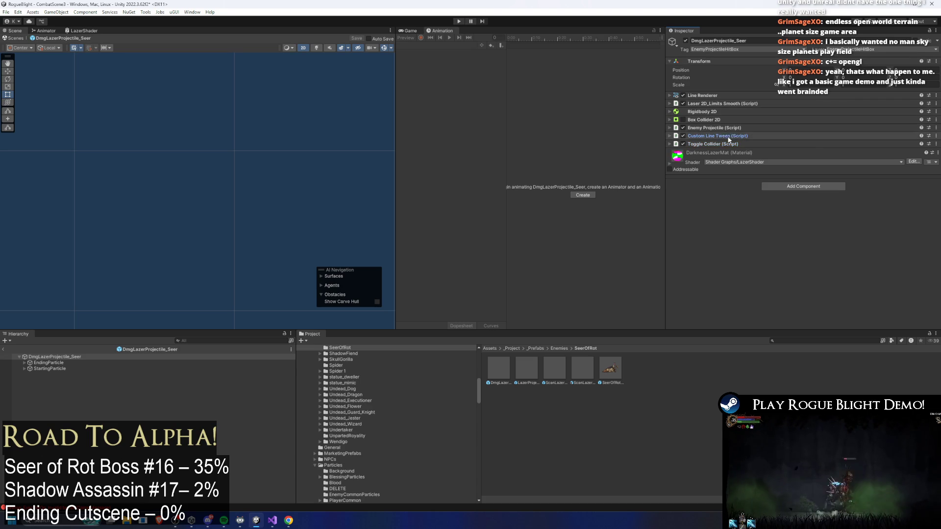
Recheck Custom Line Tween, Enemy Projectile and Laser 2D_Limits Smooth, leave them folded, and select the root
click(731, 136)
click(731, 136)
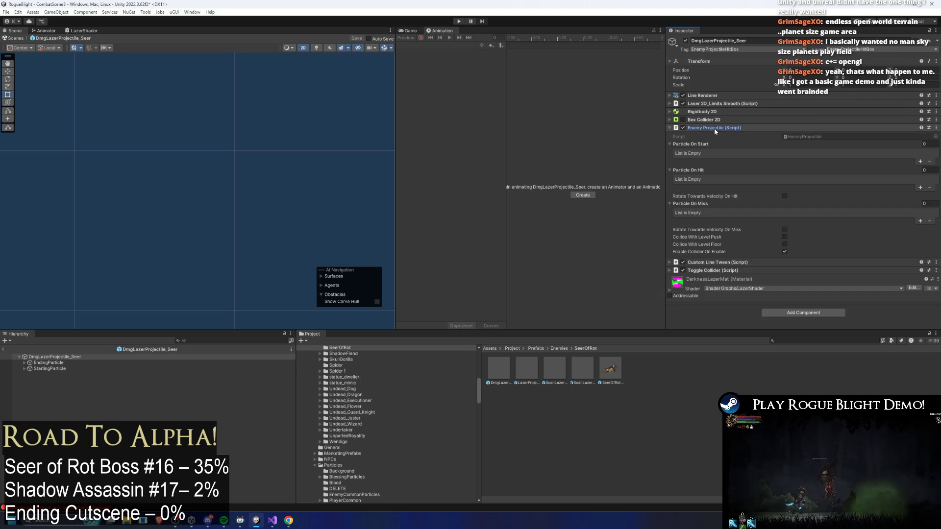
click(714, 128)
click(713, 128)
click(715, 104)
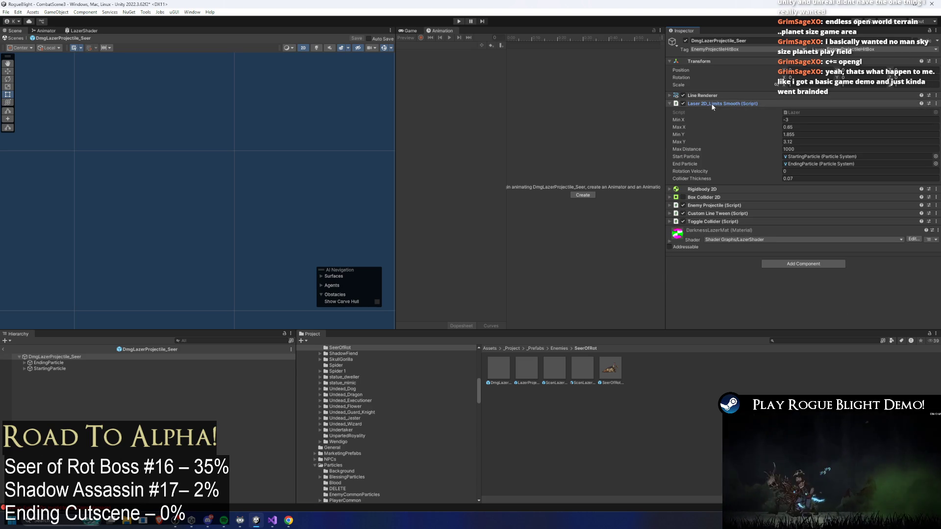
click(711, 103)
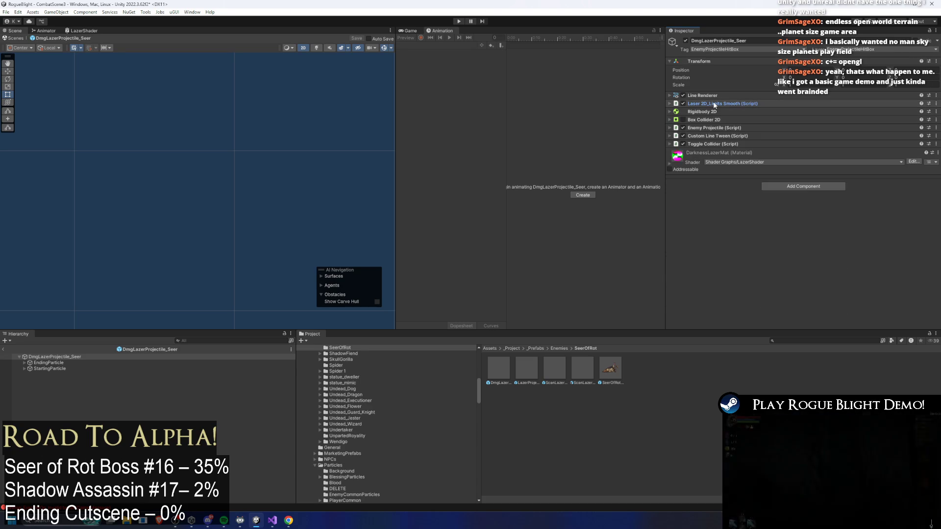
click(73, 357)
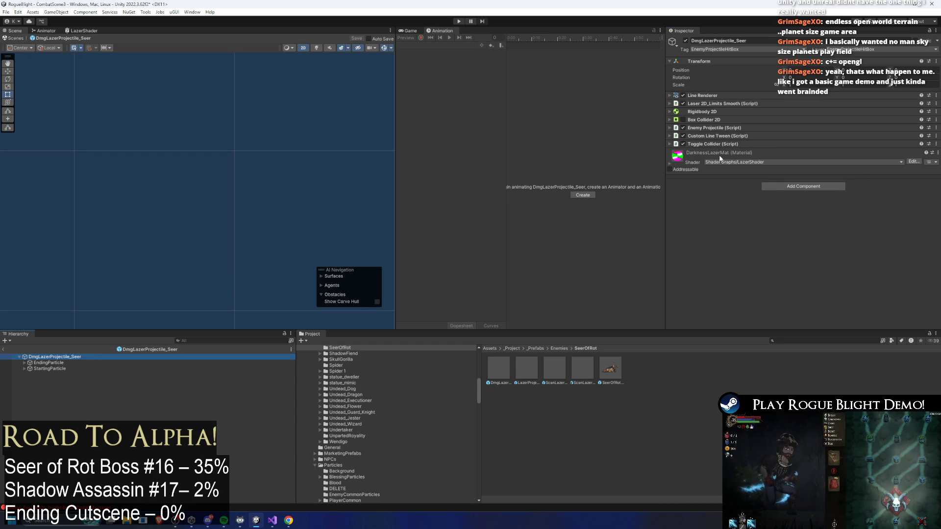
Remove the Custom Scale Tween component from EndingParticle
key(Down)
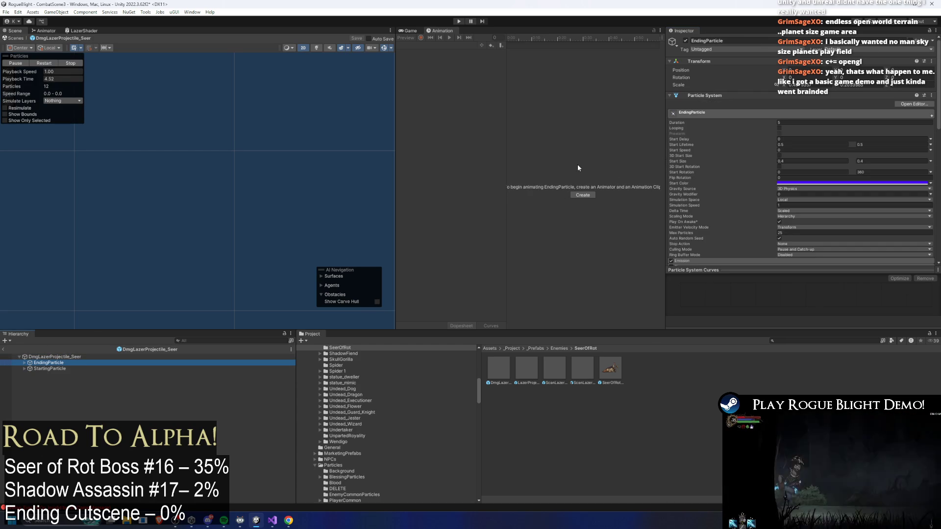
scroll(790, 130, down, 10)
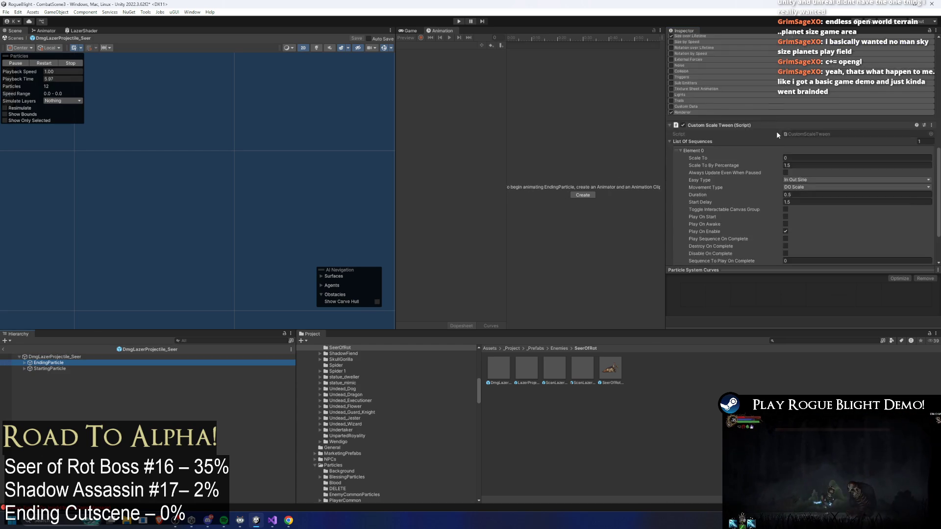
scroll(777, 132, down, 3)
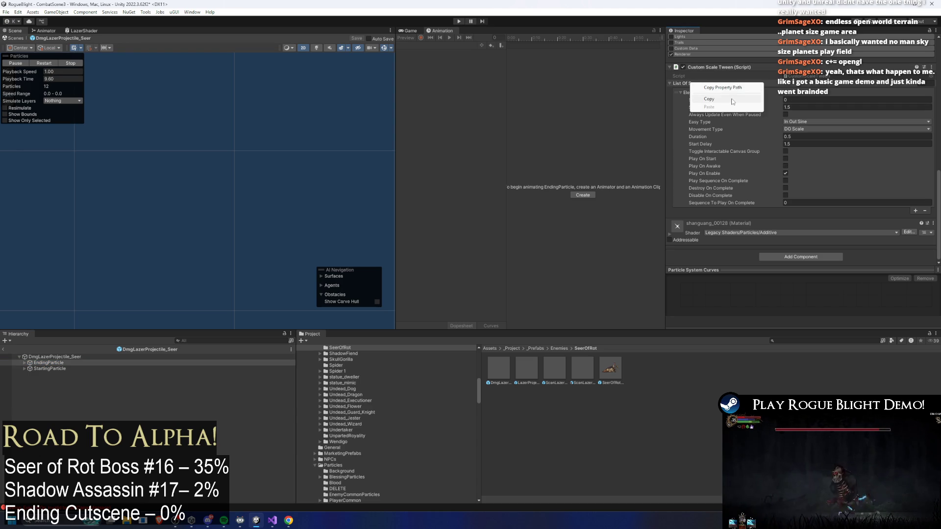
click(687, 84)
right_click(720, 208)
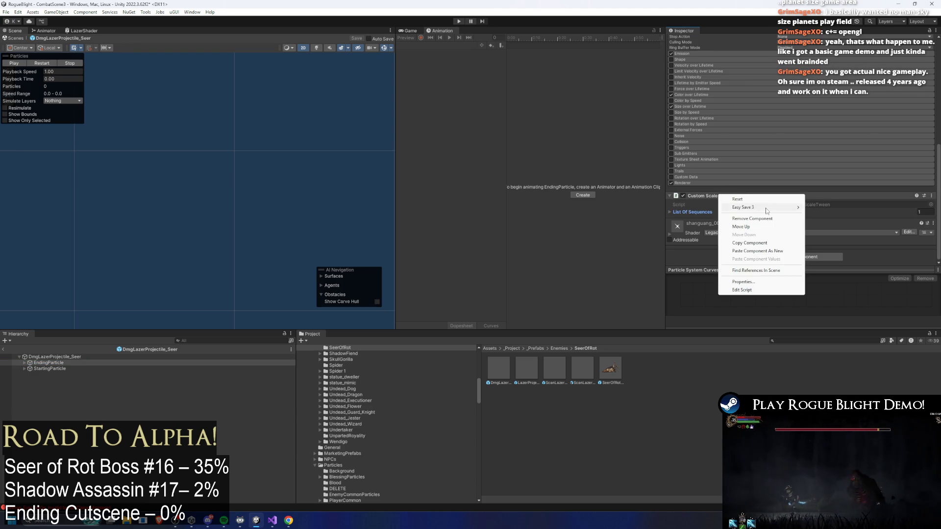
click(735, 208)
Remove Custom Scale Tween from StartingParticle as well and save the prefab
click(82, 373)
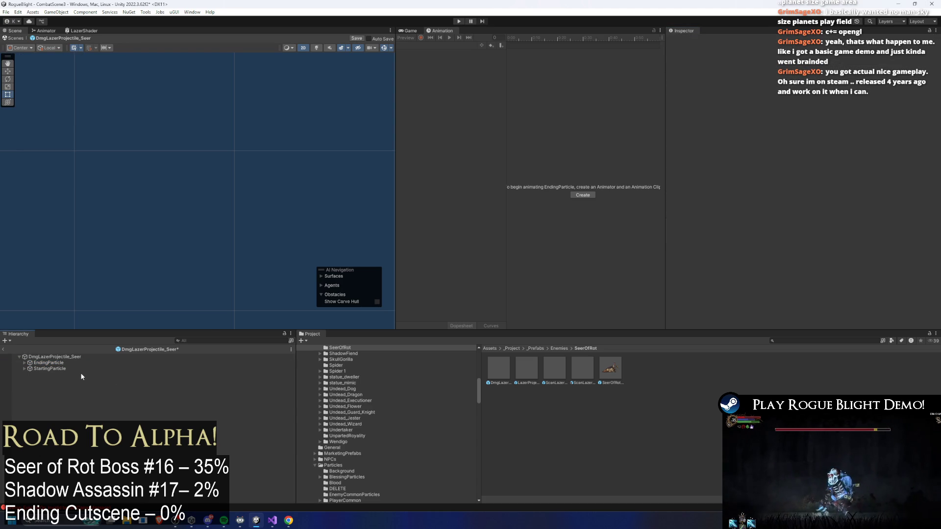
click(78, 369)
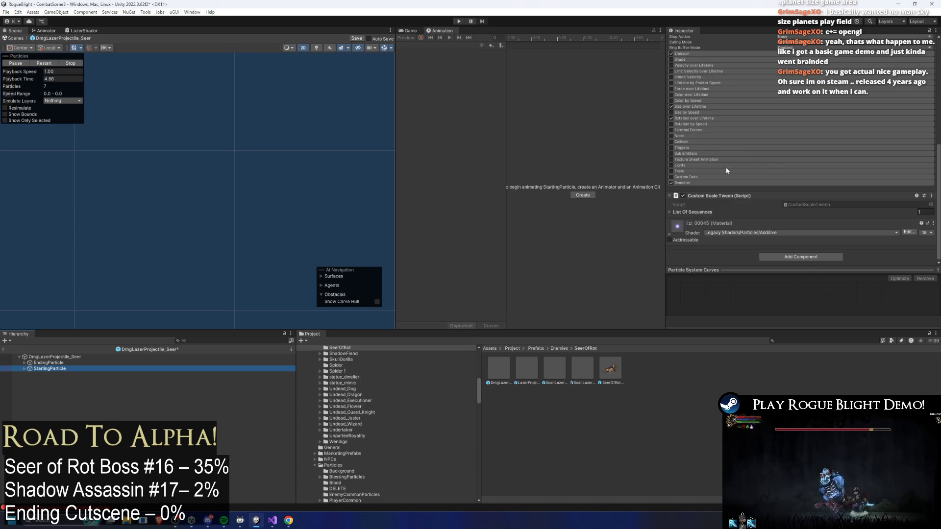
right_click(712, 196)
click(749, 223)
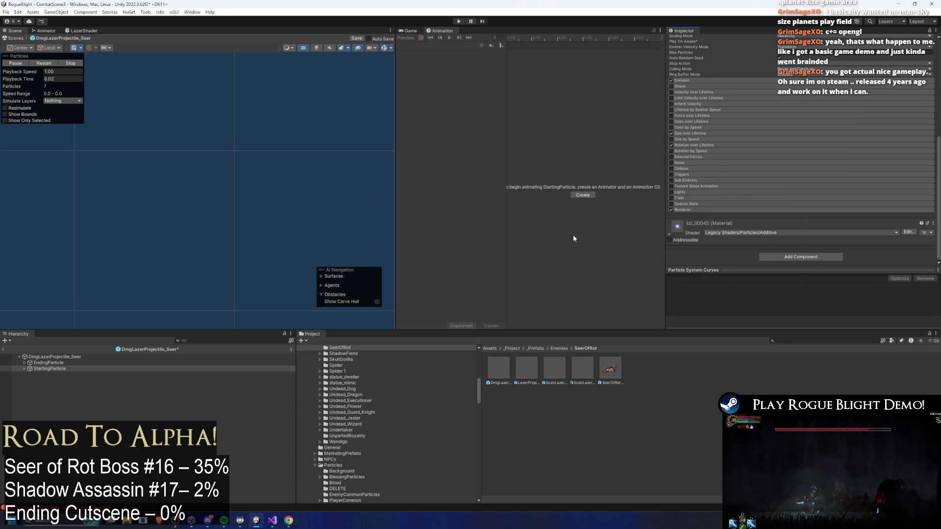
key(ctrl+s)
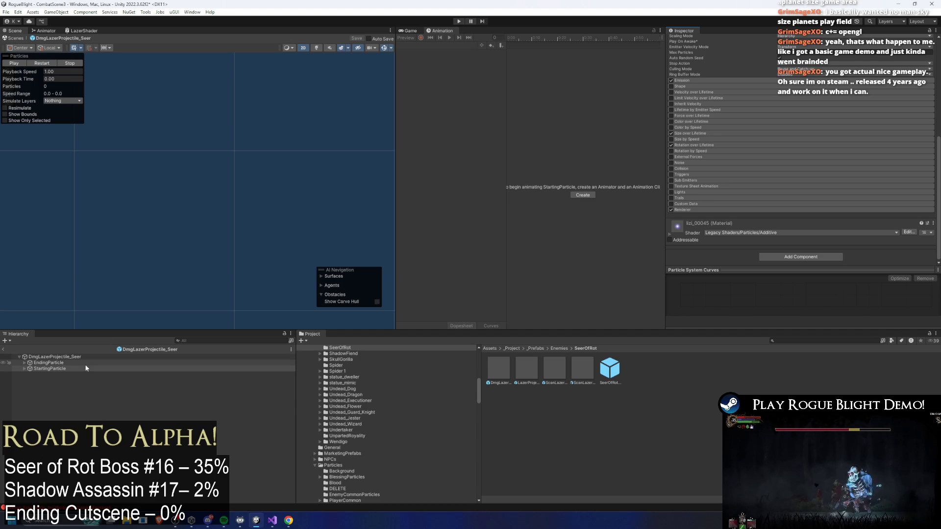
Step between EndingParticle and the parent laser object to preview the particles
click(66, 364)
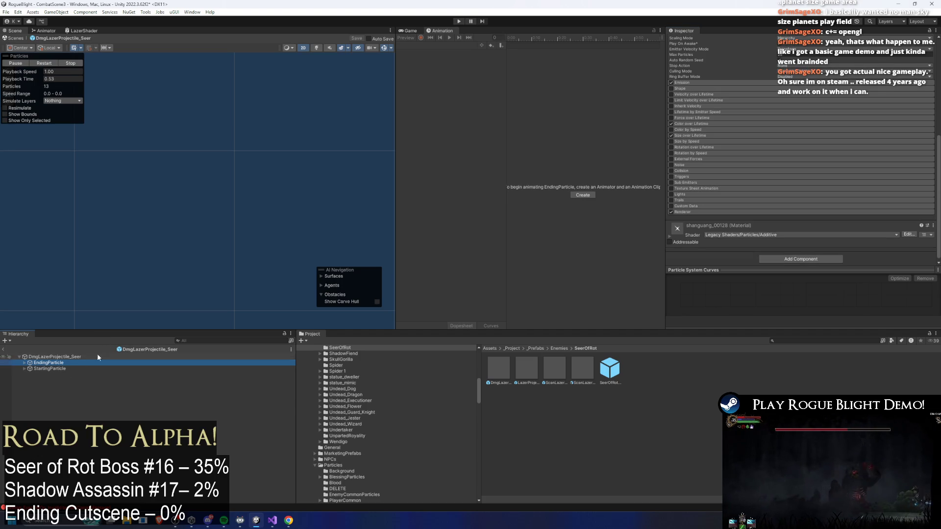
key(Up)
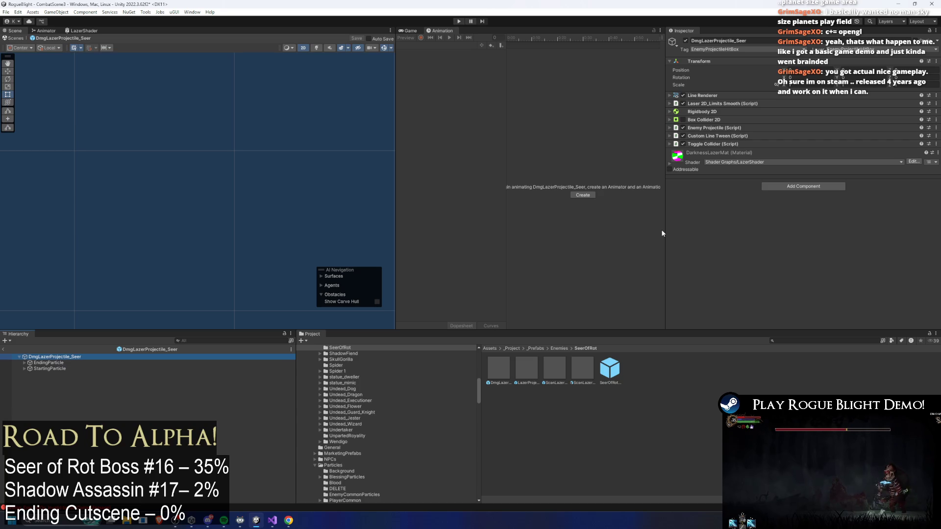
key(Down)
key(Up)
key(Down)
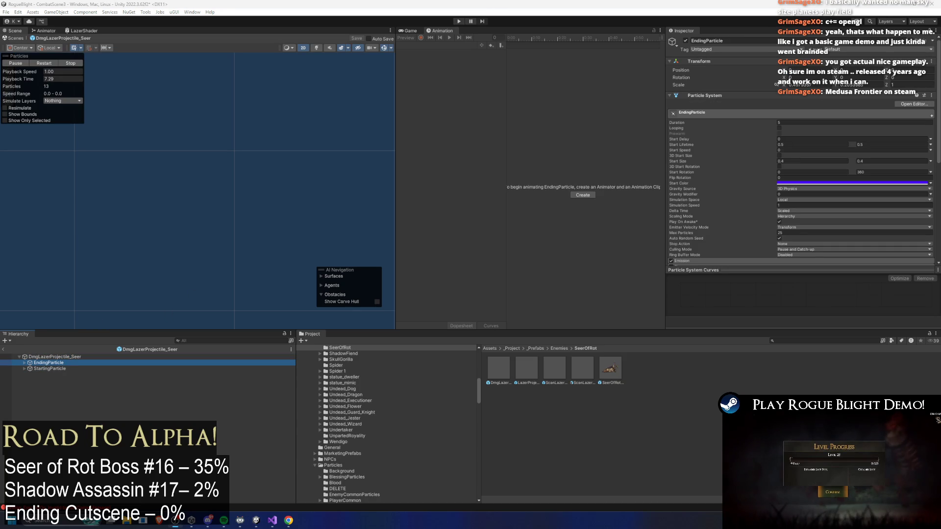
Launch Steam through Windows search by typing 'steam'
key(super)
text(steam)
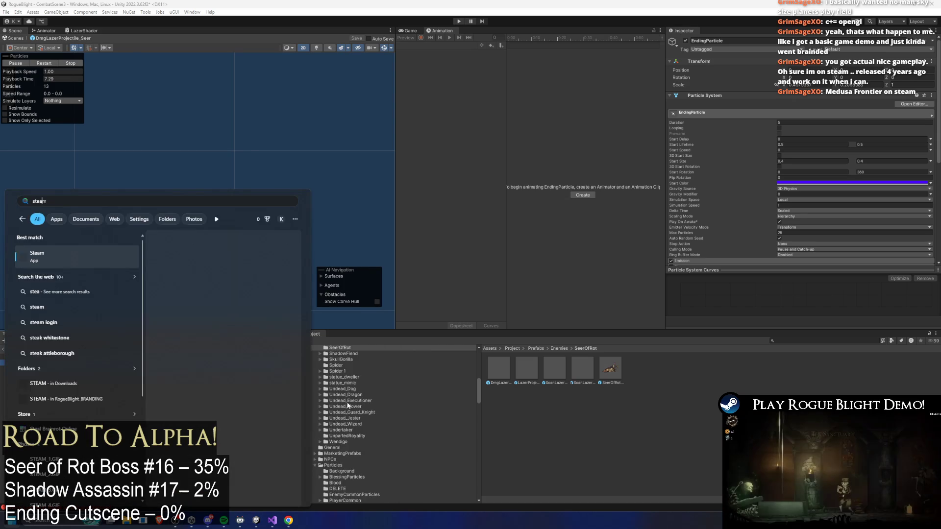
key(Return)
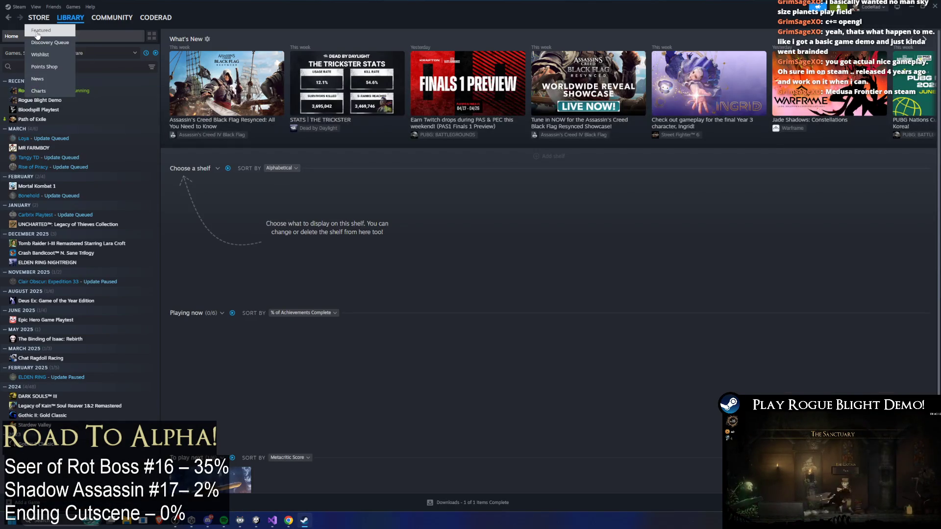
Search the Steam store for 'Medusa Frontier', open its page, and play the trailer full screen
click(39, 18)
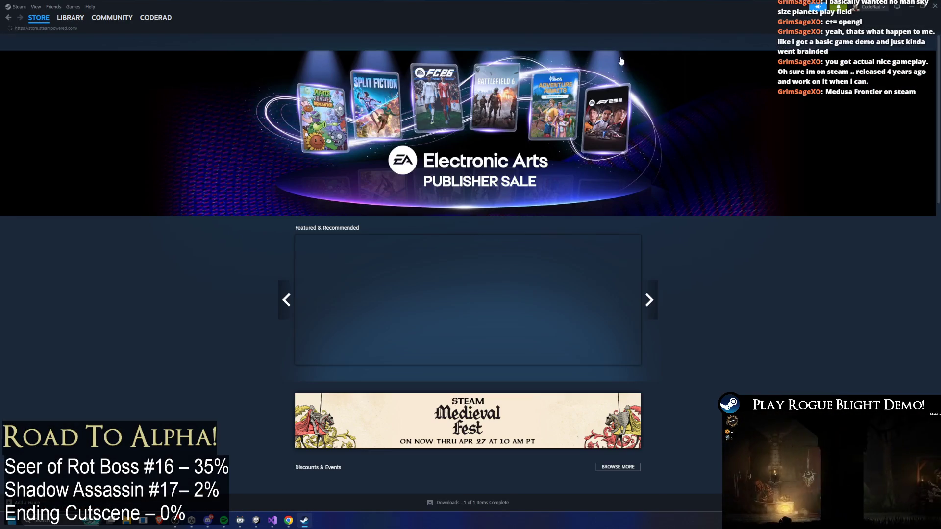
click(594, 45)
text(Medusa Frontie)
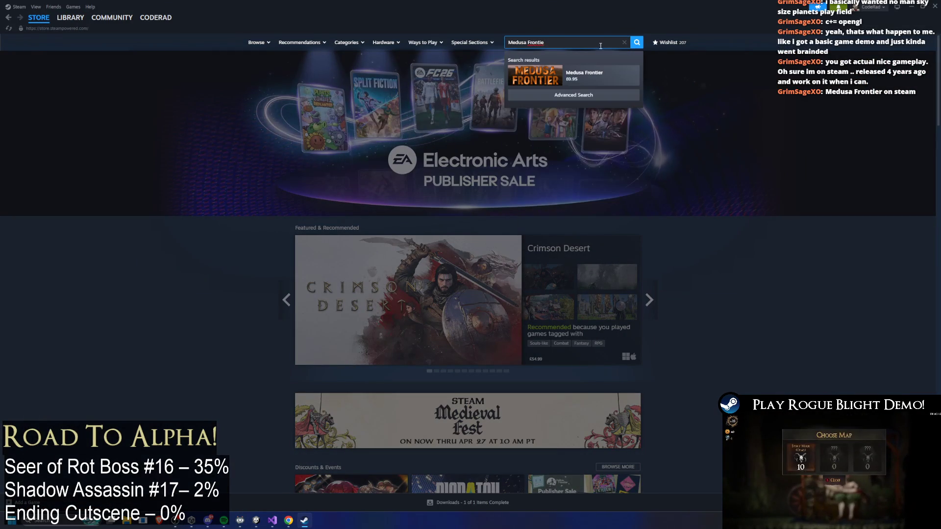
click(600, 74)
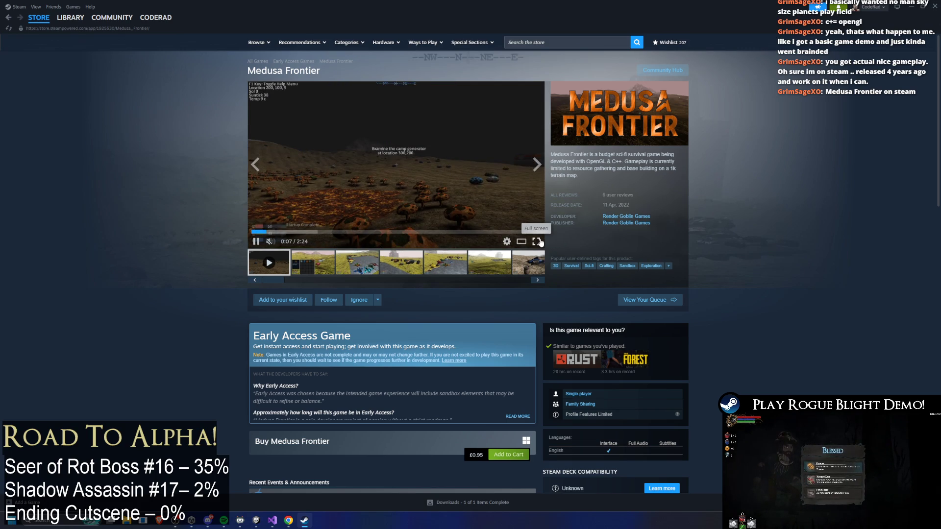
click(537, 242)
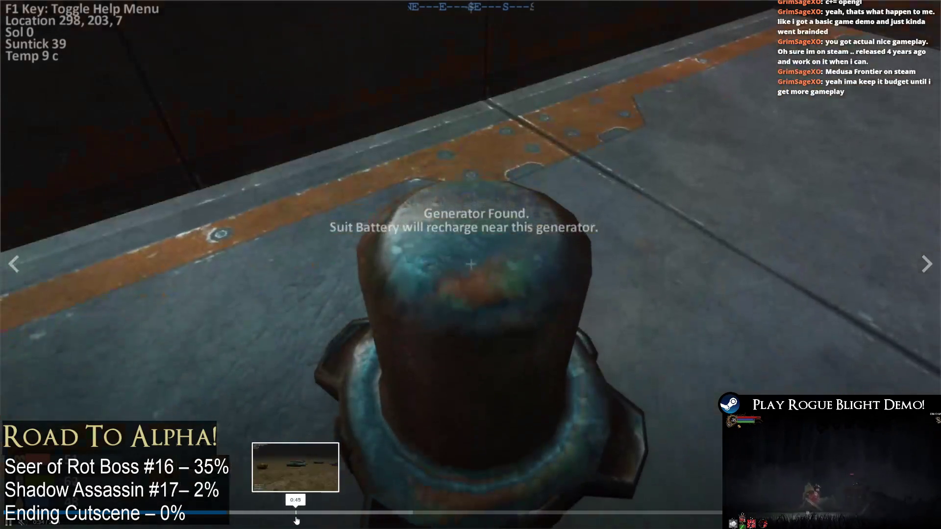
Skip the Medusa Frontier trailer ahead to about 1:48, then exit full screen
drag(294, 517, 458, 515)
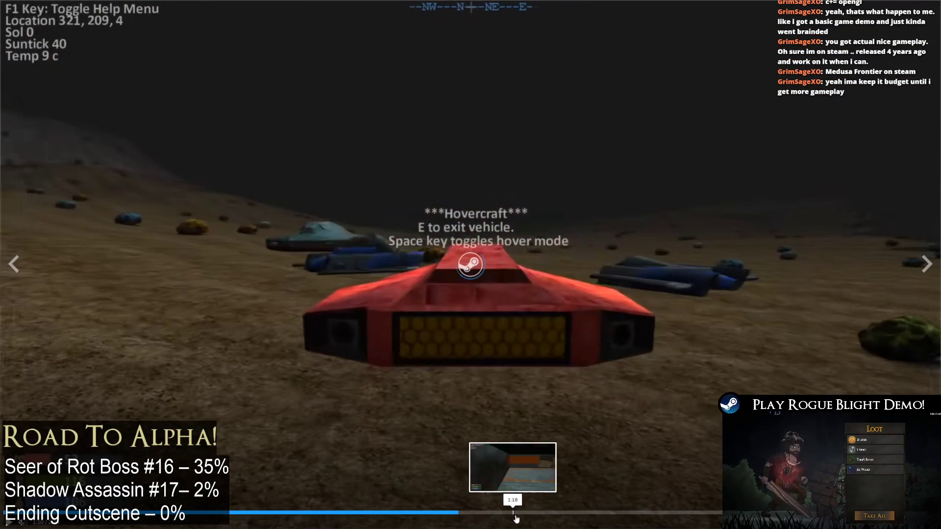
click(576, 516)
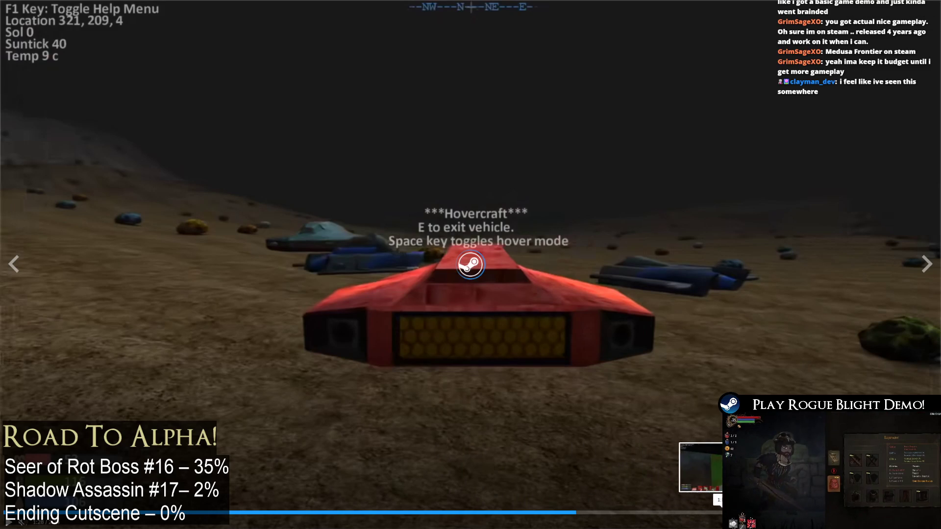
click(708, 514)
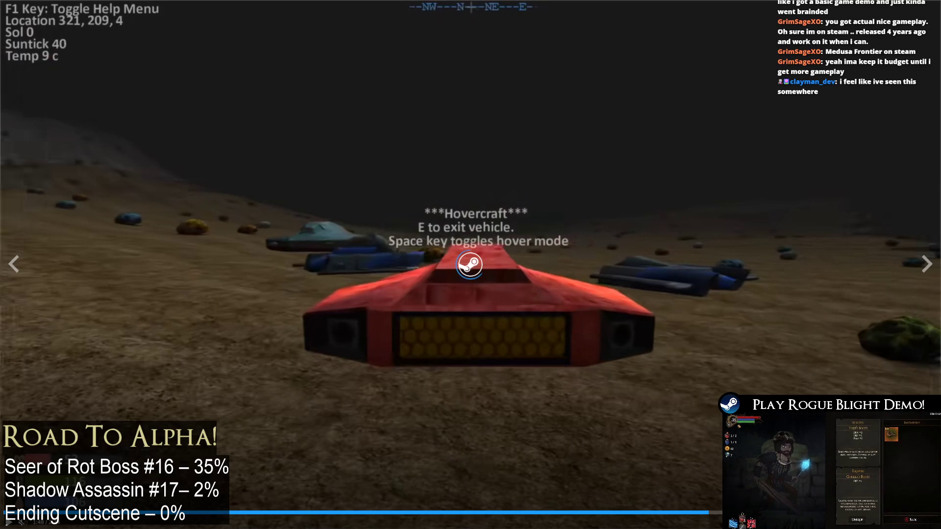
key(Escape)
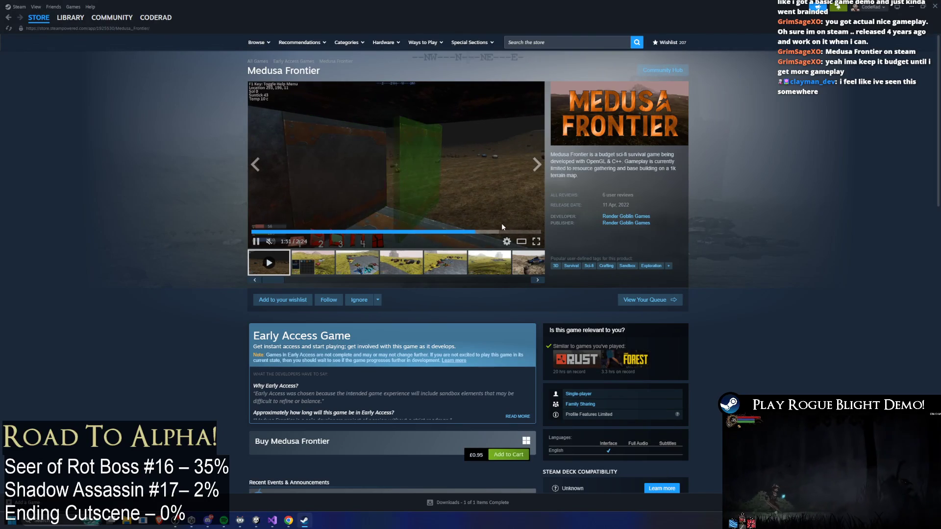
Expand and read the full Early Access notes for Medusa Frontier
scroll(480, 248, down, 3)
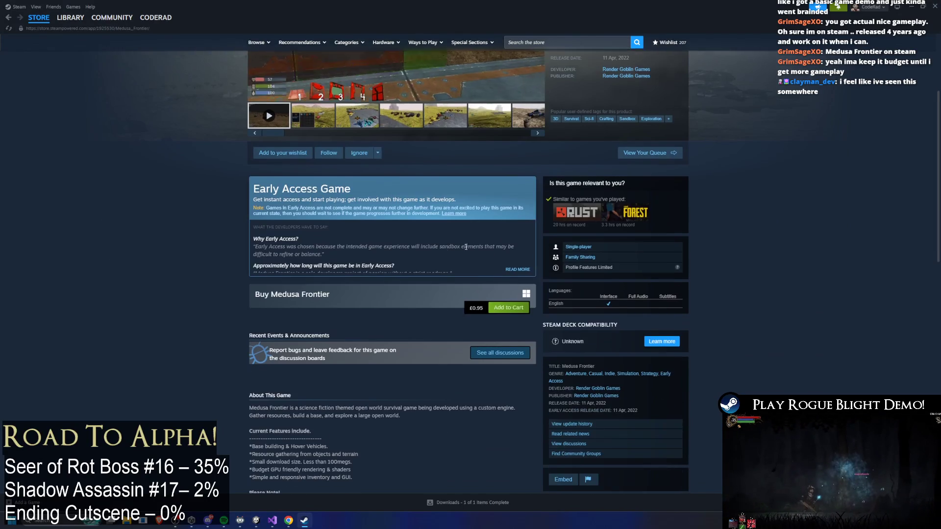
scroll(511, 212, down, 1)
click(518, 196)
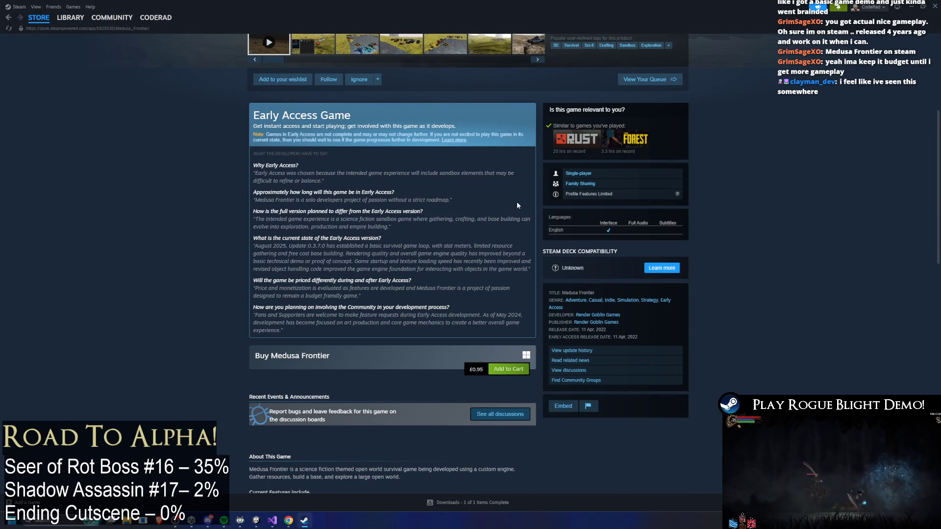
scroll(516, 198, down, 10)
scroll(721, 220, up, 15)
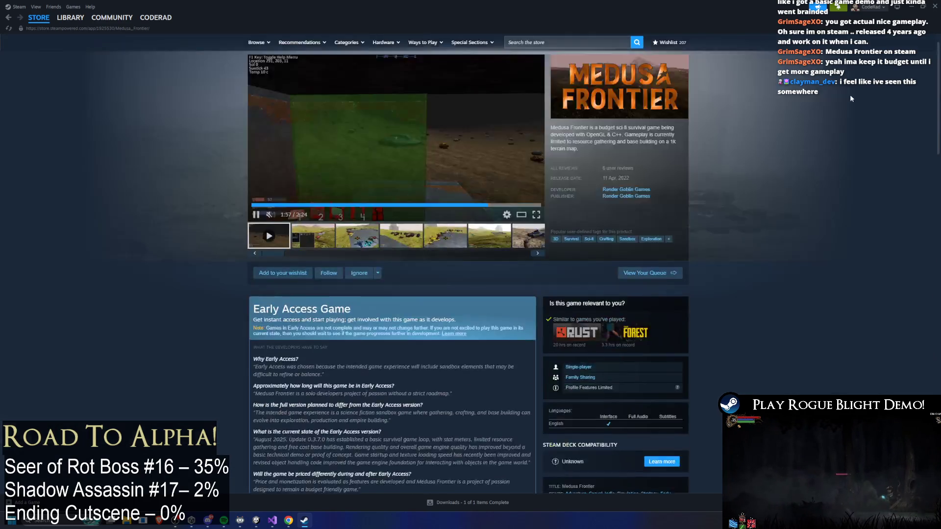
scroll(852, 90, down, 5)
scroll(762, 89, up, 5)
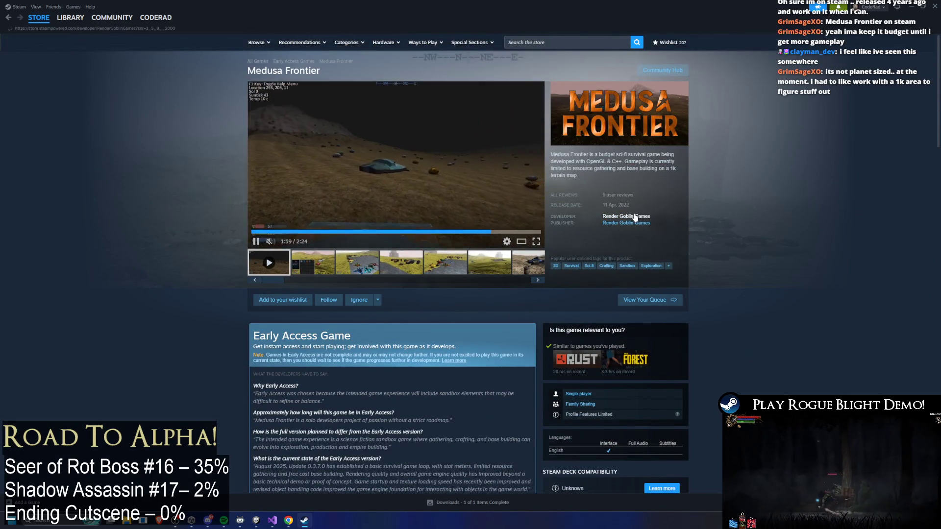
Visit the developer's page, return, then wishlist and follow Medusa Frontier
click(627, 216)
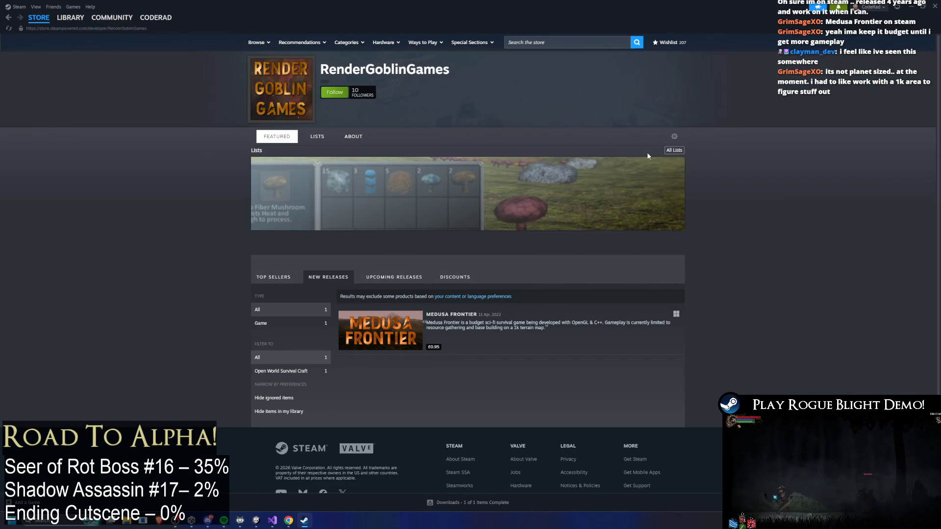
click(8, 17)
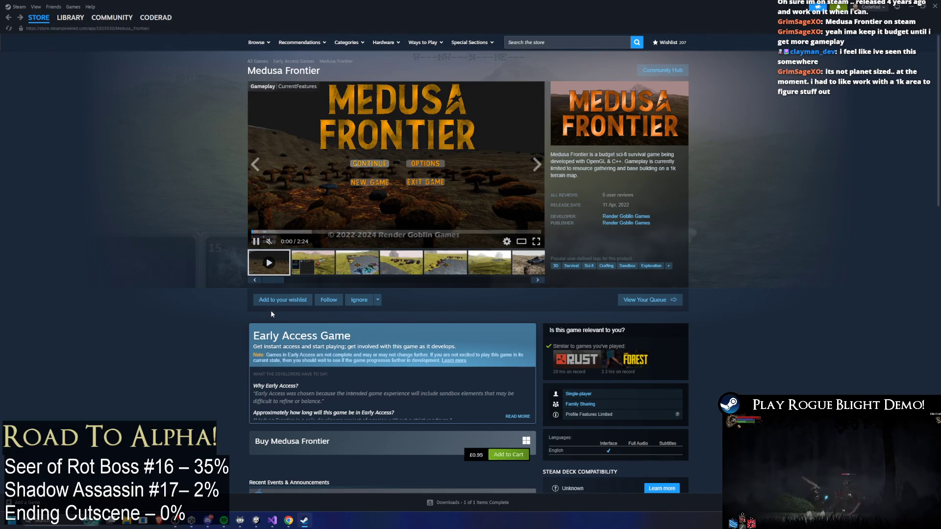
click(283, 300)
click(329, 300)
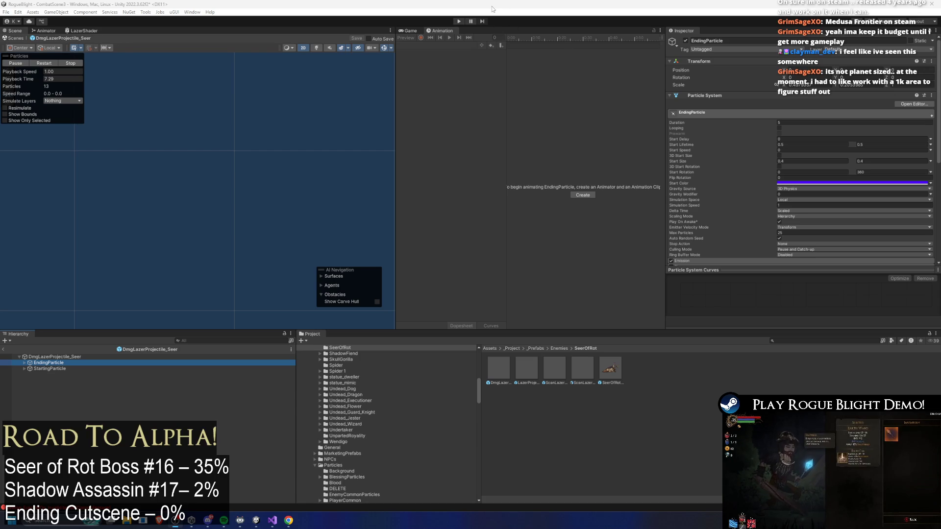
On the DmgLazerProjectile_Seer root, review the Laser 2D_Limits Smooth and Line Renderer settings
click(58, 357)
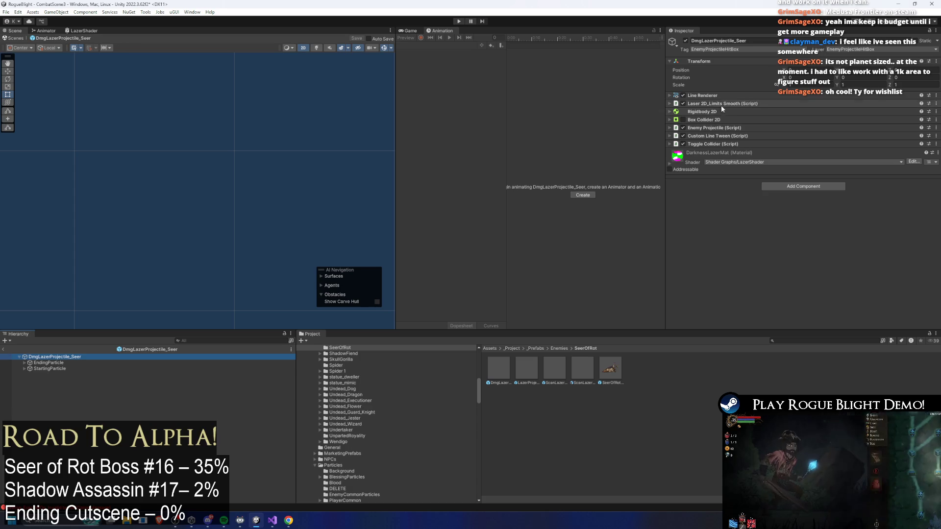
click(729, 104)
click(728, 104)
click(729, 104)
click(730, 104)
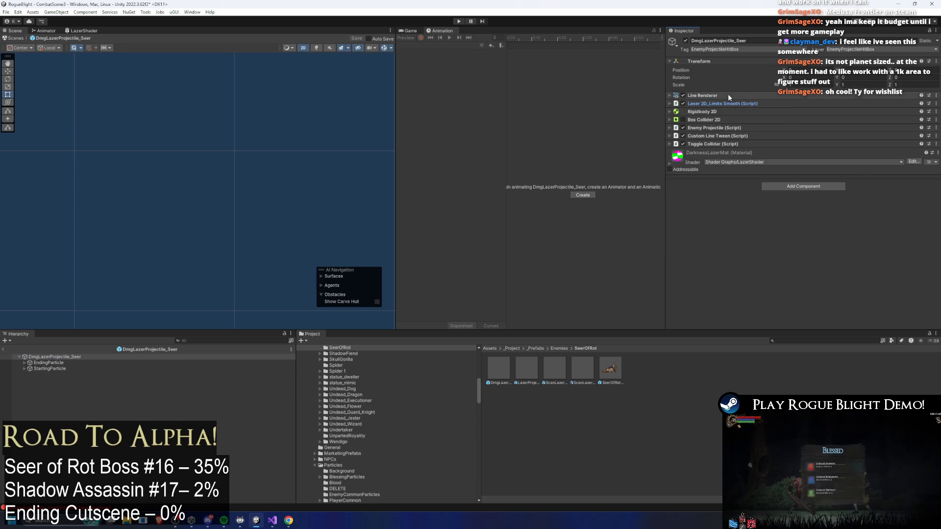
click(727, 93)
click(728, 95)
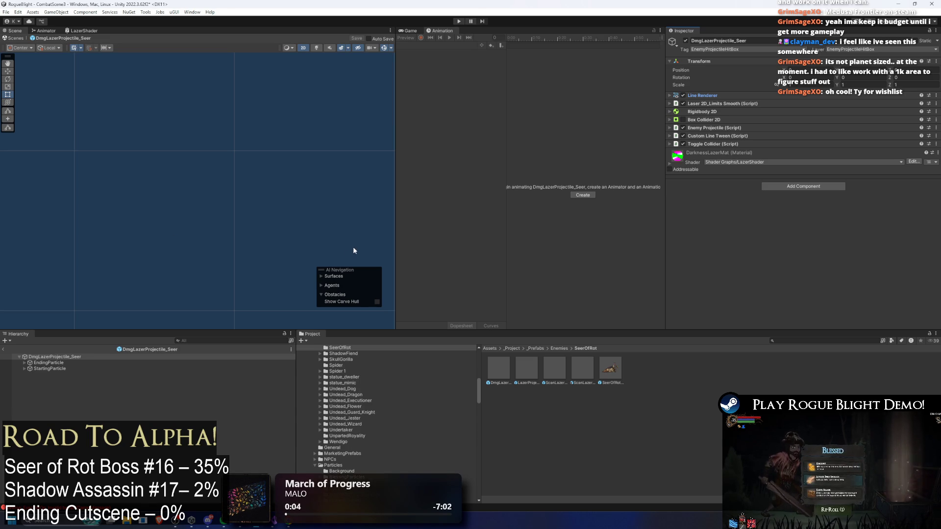
Check the Toggle Collider, line tween, Enemy Projectile and laser limits settings, then select EndingParticle
click(104, 357)
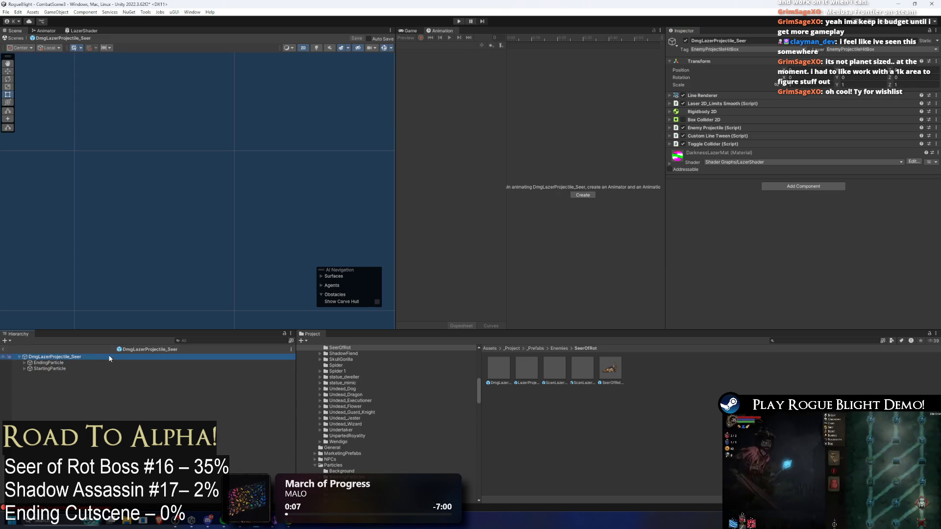
click(755, 144)
click(751, 144)
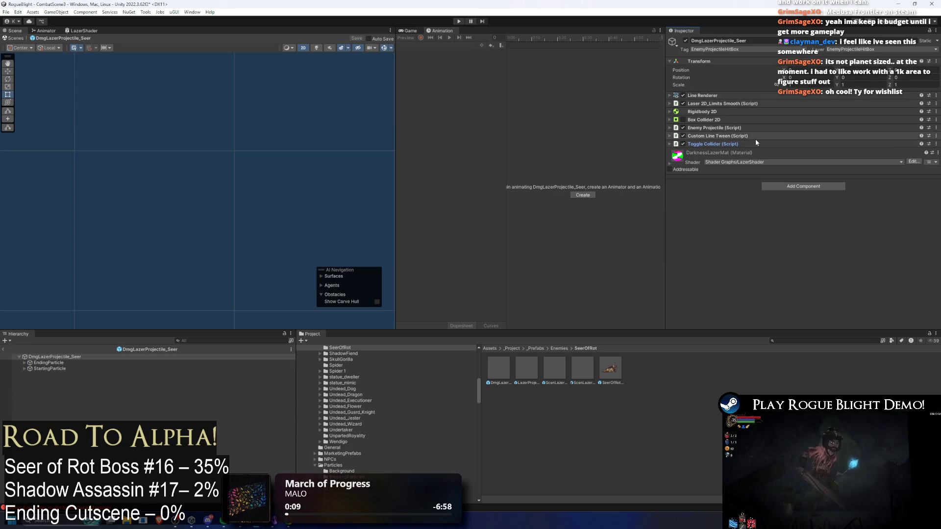
click(753, 134)
click(751, 135)
click(751, 128)
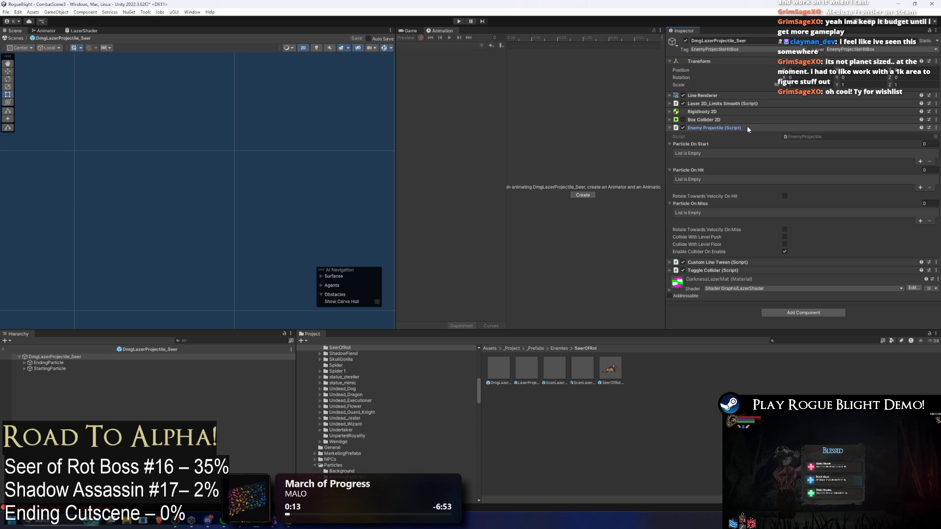
click(746, 128)
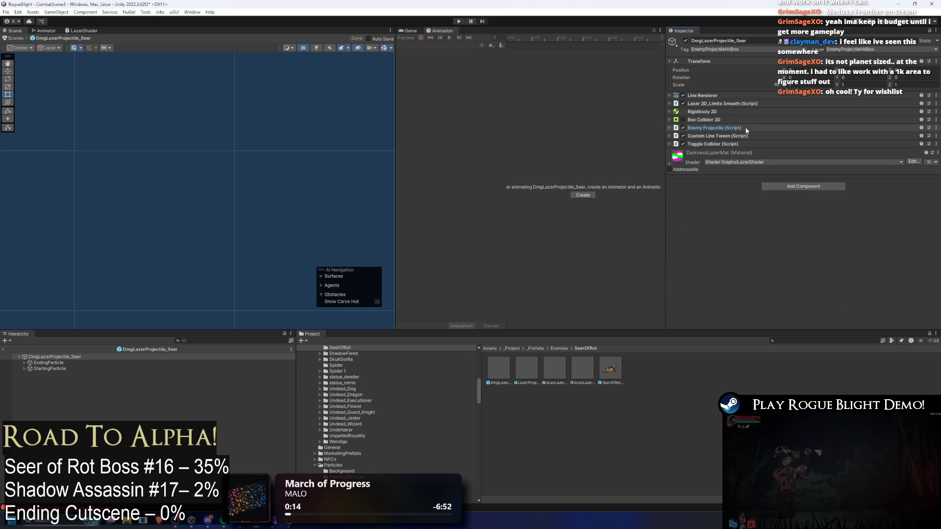
click(737, 104)
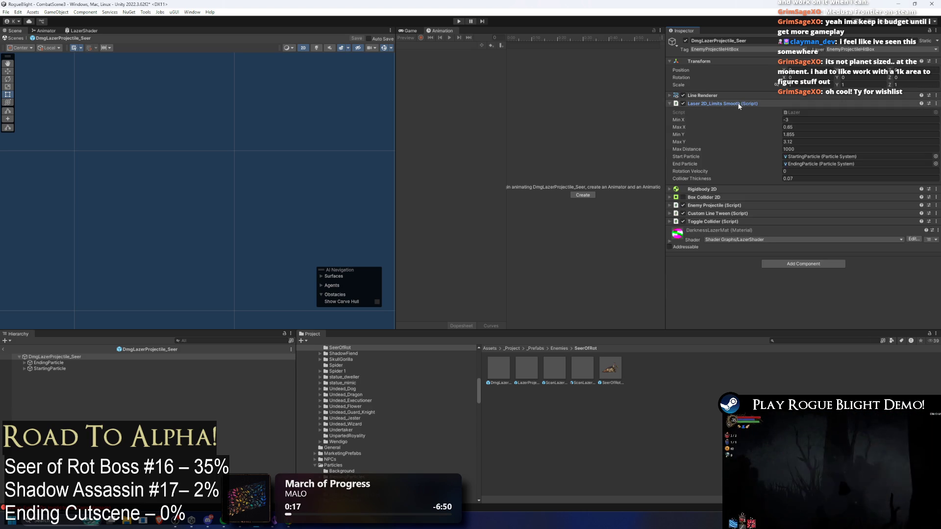
click(737, 104)
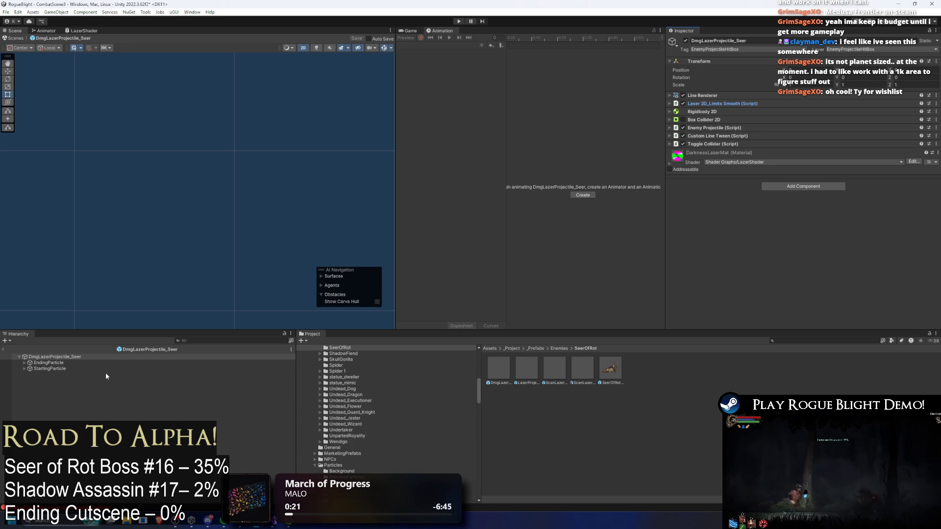
click(98, 362)
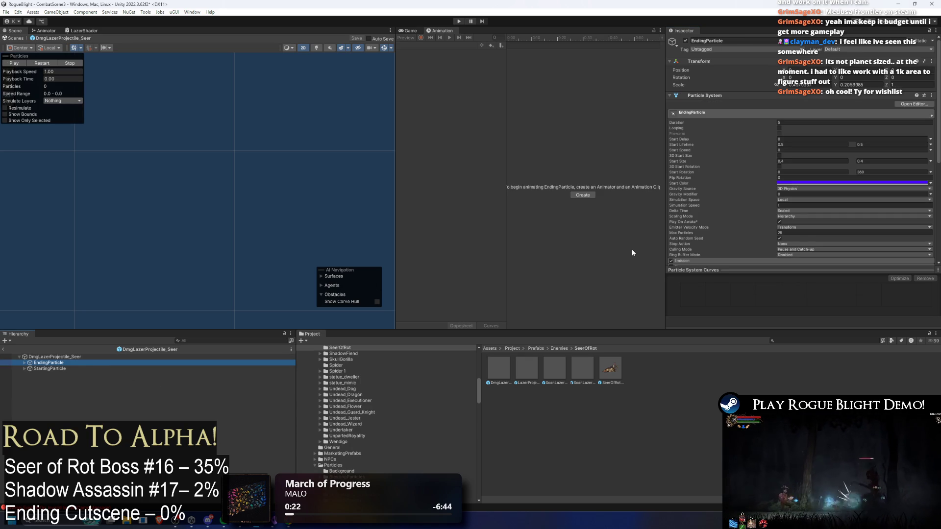
Browse EndingParticle's children, previewing the mangci (2) and glow03 (2) effects
key(Right)
key(Down)
key(Down)
key(Up)
key(Up)
key(Down)
key(Down)
key(Down)
key(Right)
key(Down)
key(Down)
key(Down)
Preview the StartingParticle effect, then return to the DmgLazerProjectile_Seer root
key(Up)
key(Up)
key(Up)
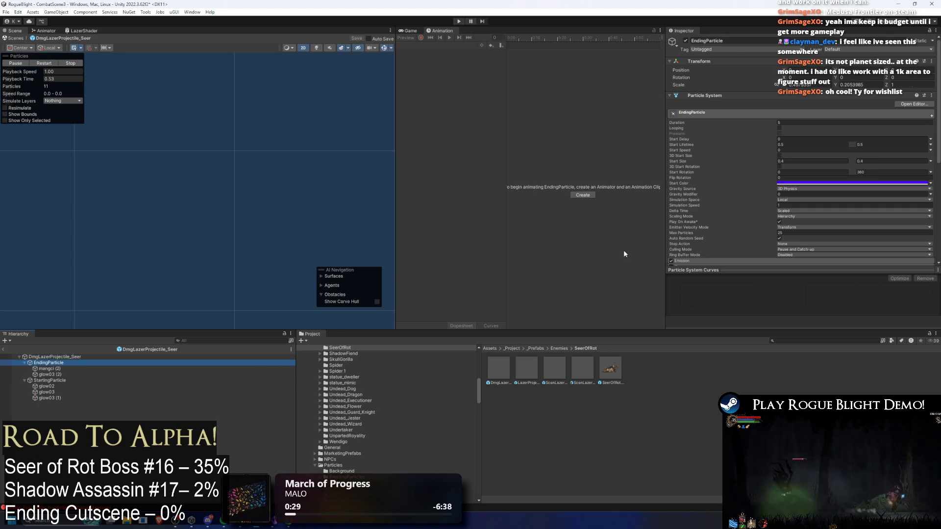
key(Left)
key(Right)
key(Down)
key(Left)
key(Down)
key(Left)
key(Up)
key(Up)
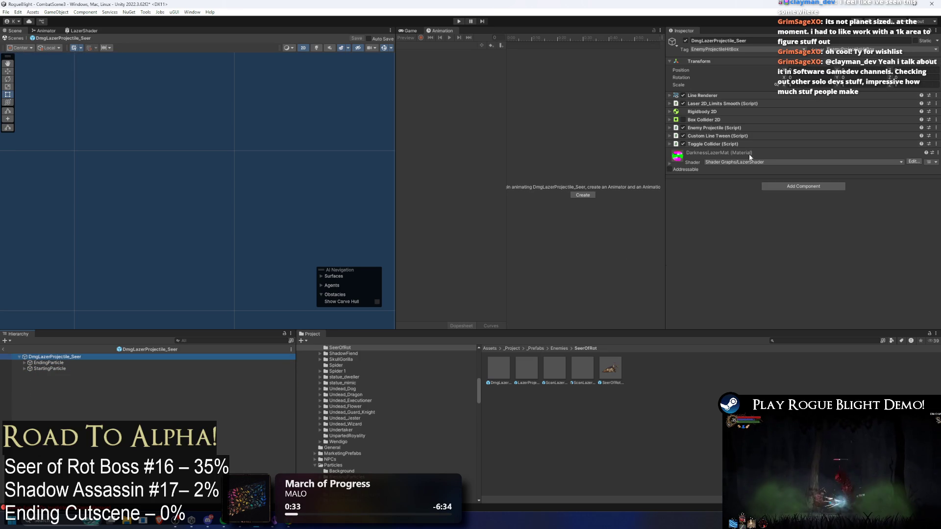
Set Custom Line Tween Element 2's Start Delay to 5 and save the prefab
click(719, 137)
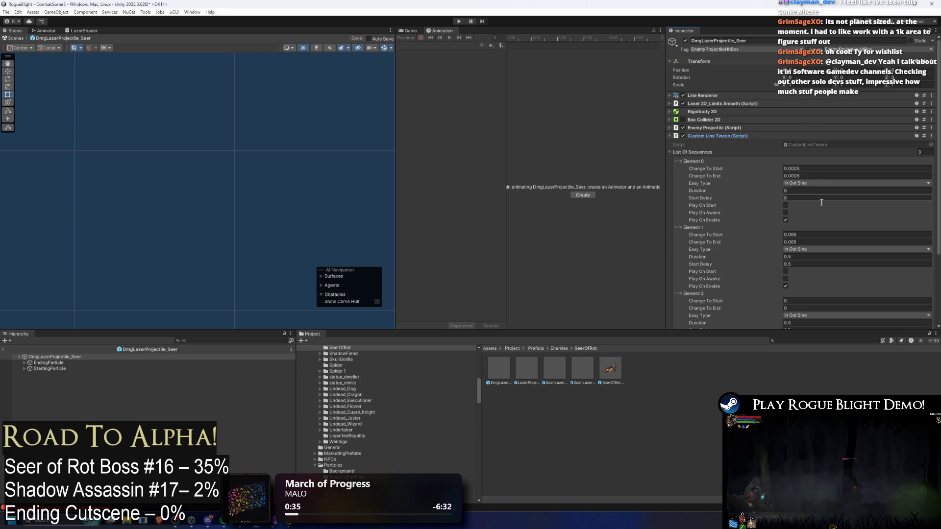
scroll(814, 212, down, 2)
scroll(812, 209, down, 1)
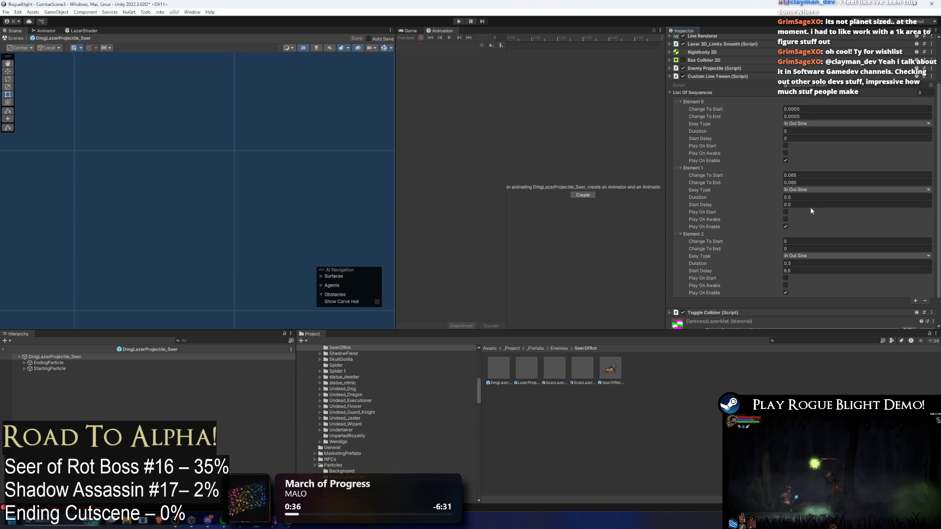
click(806, 271)
text(5)
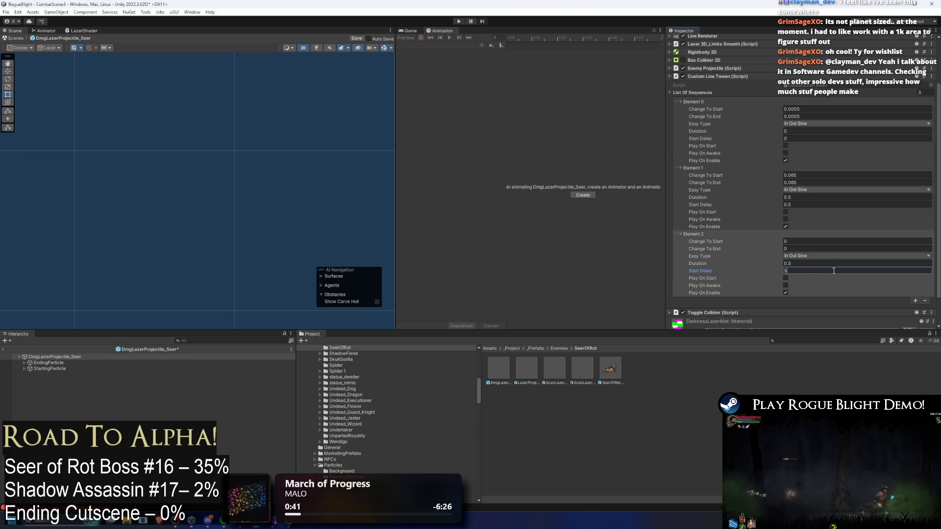
key(ctrl+s)
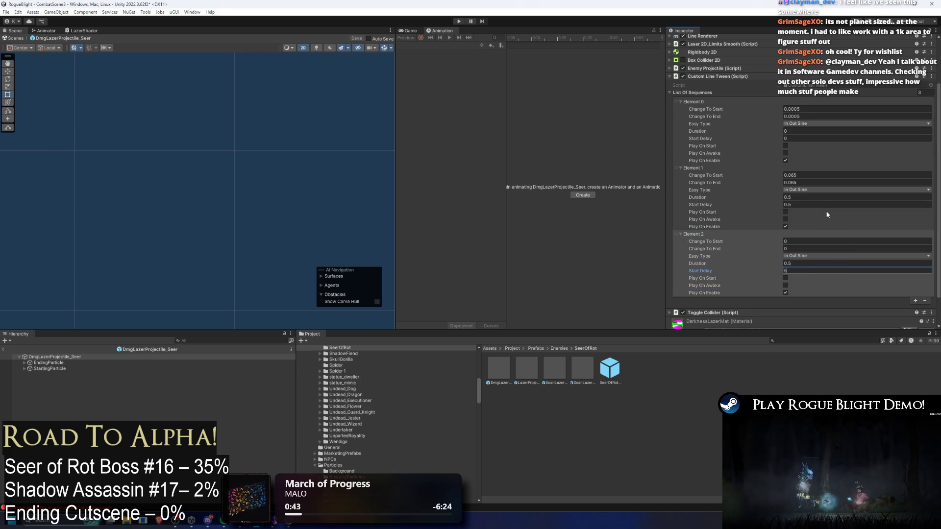
Collapse the Enemy Projectile and Custom Line Tween components and save again
scroll(814, 206, up, 3)
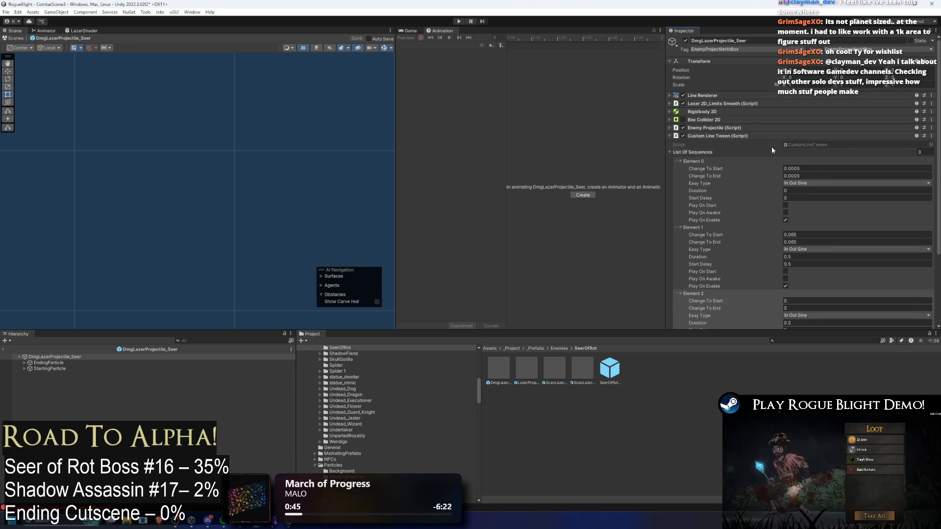
click(748, 127)
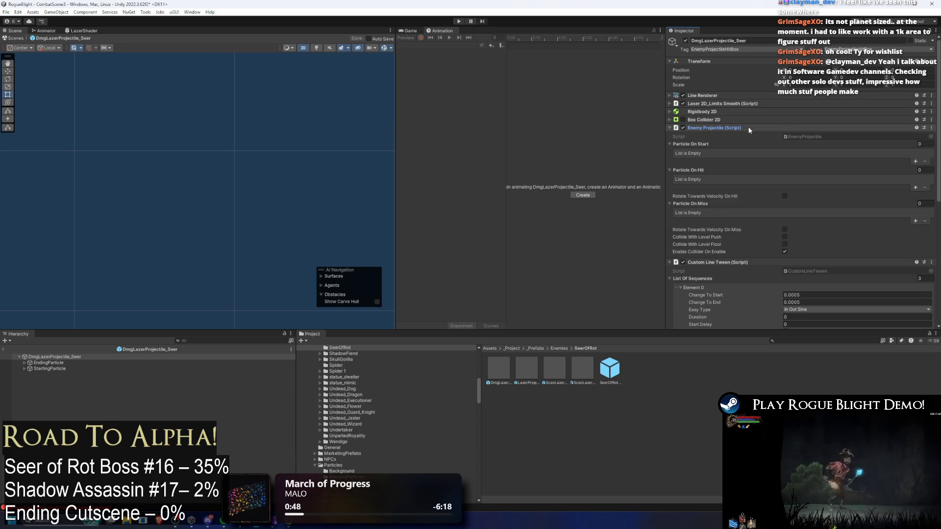
click(749, 128)
click(747, 136)
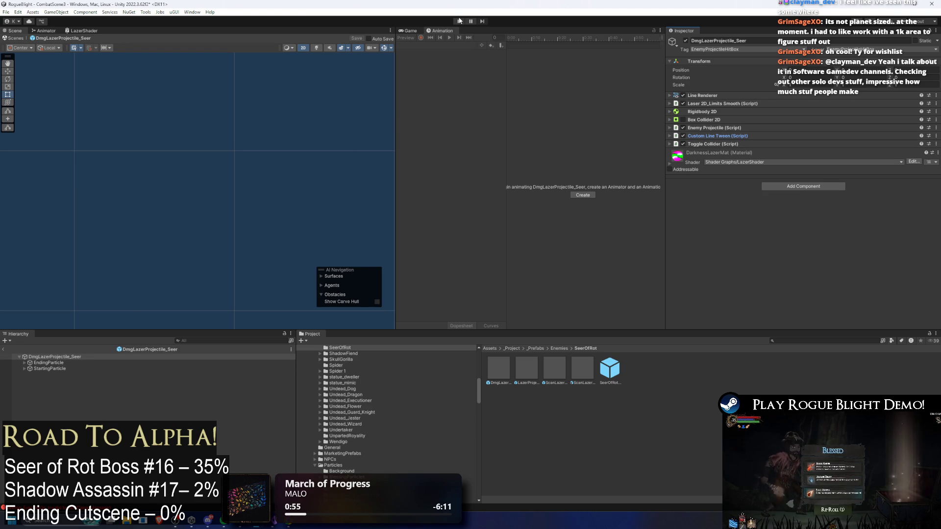
key(ctrl+s)
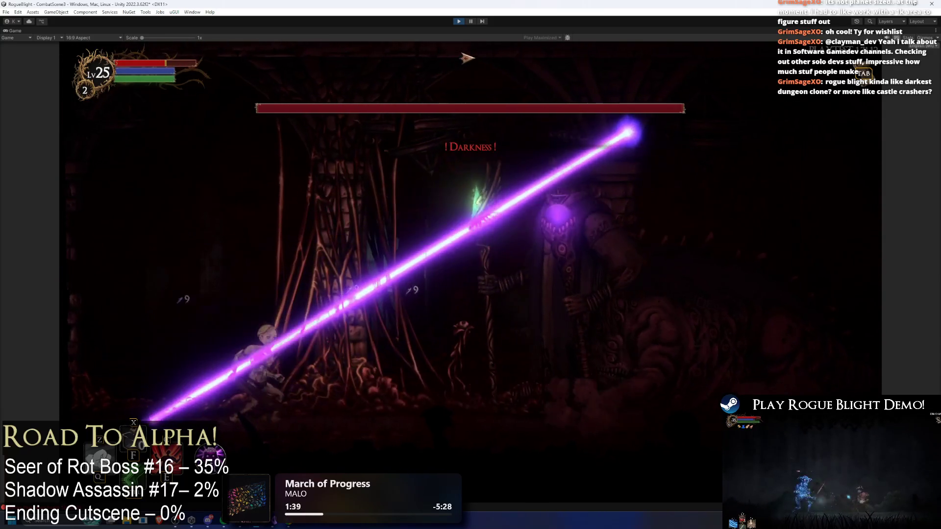
key(F1)
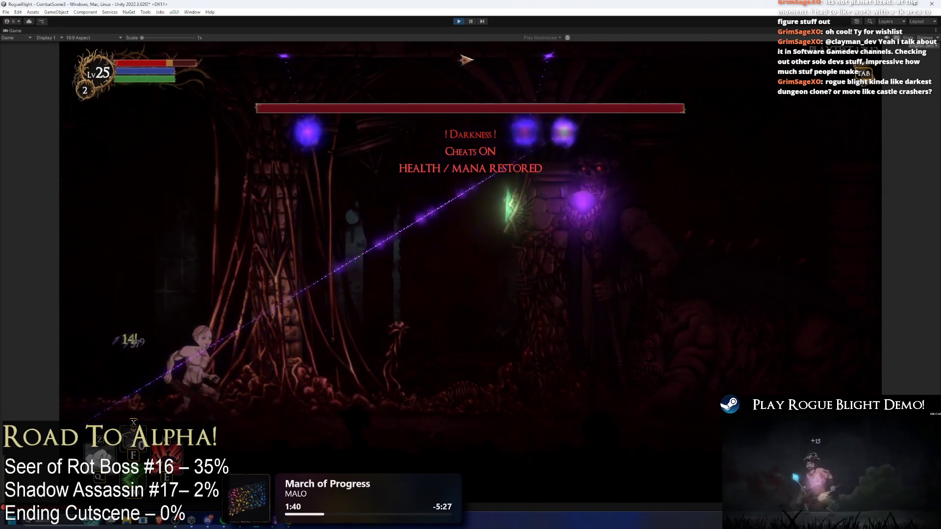
key(d)
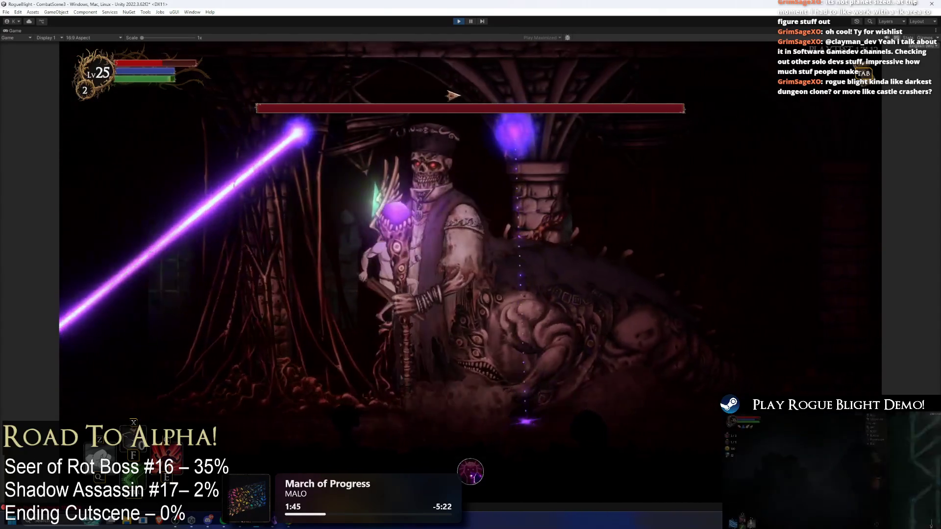
key(a)
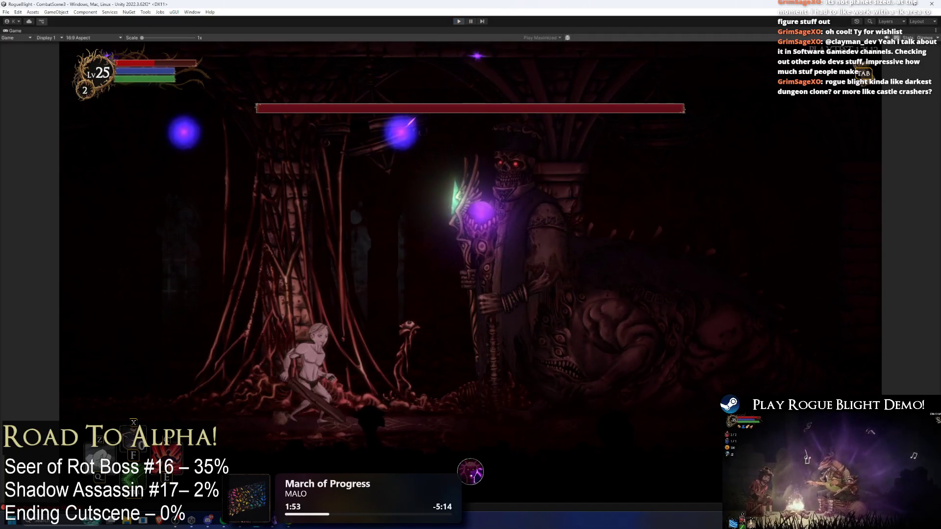
key(ctrl+p)
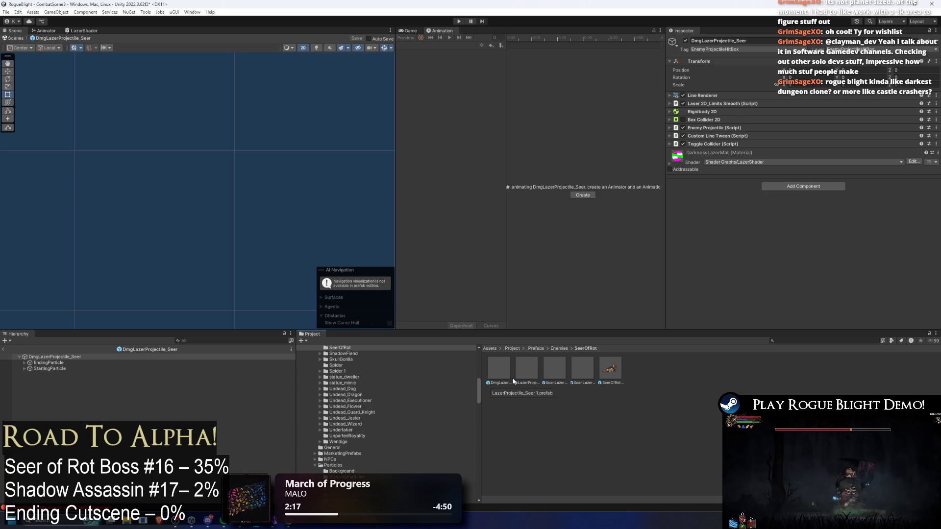
Open DmgLazerProjectile_Seer, check ScanLazerProjectile_Seer (Left), then select the root and enter Play mode
click(498, 367)
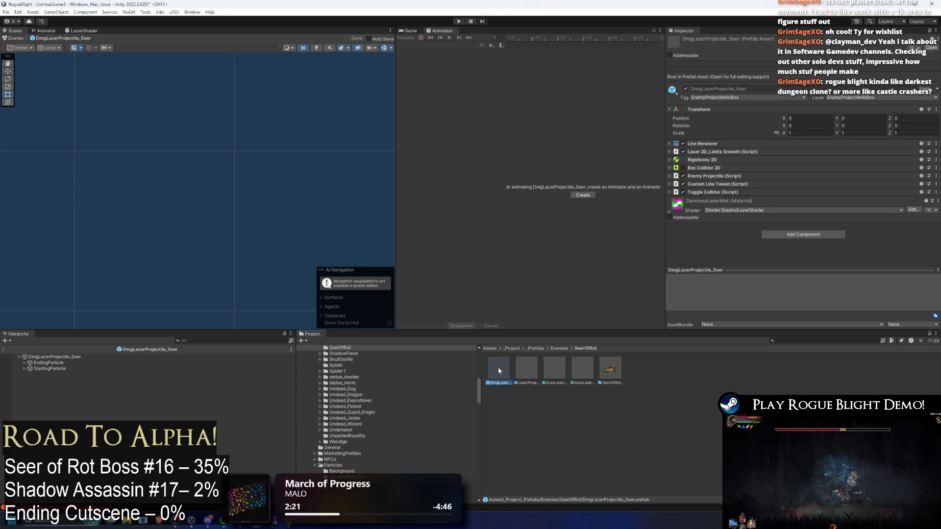
double_click(498, 377)
click(550, 365)
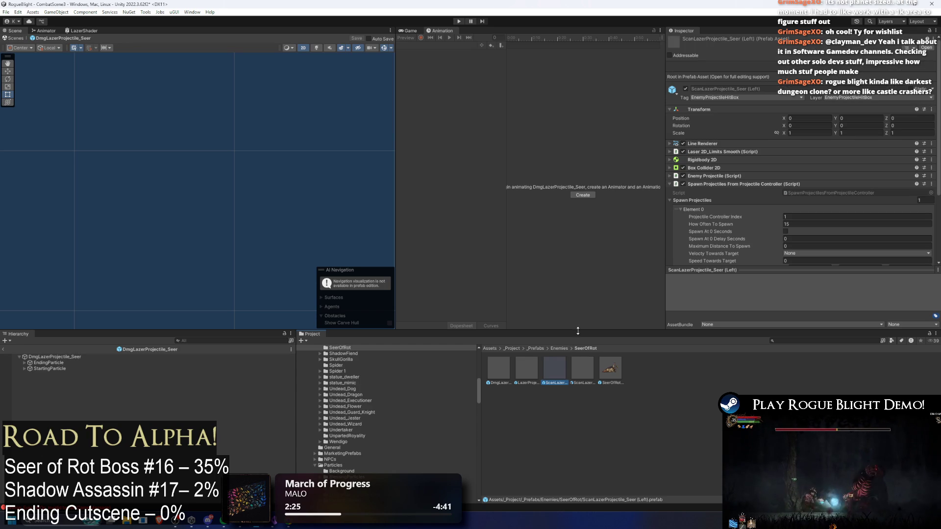
click(757, 184)
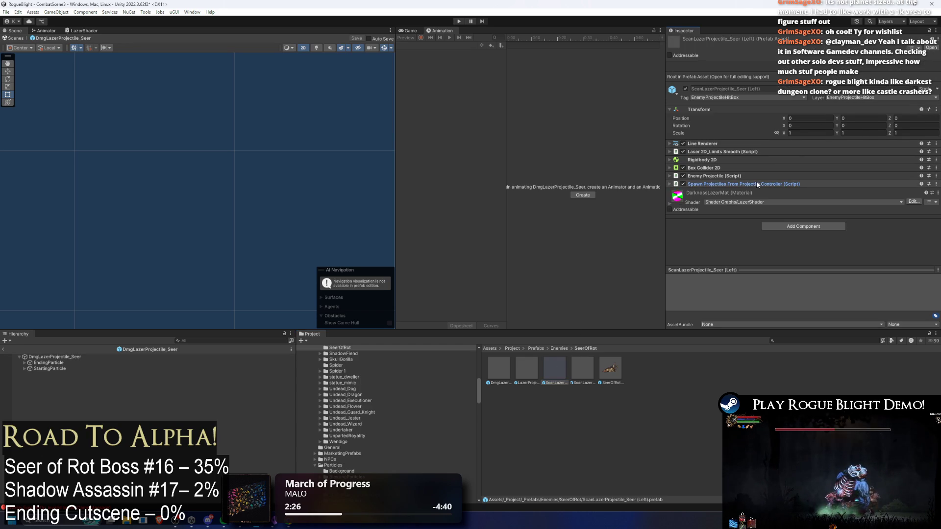
click(756, 184)
click(55, 357)
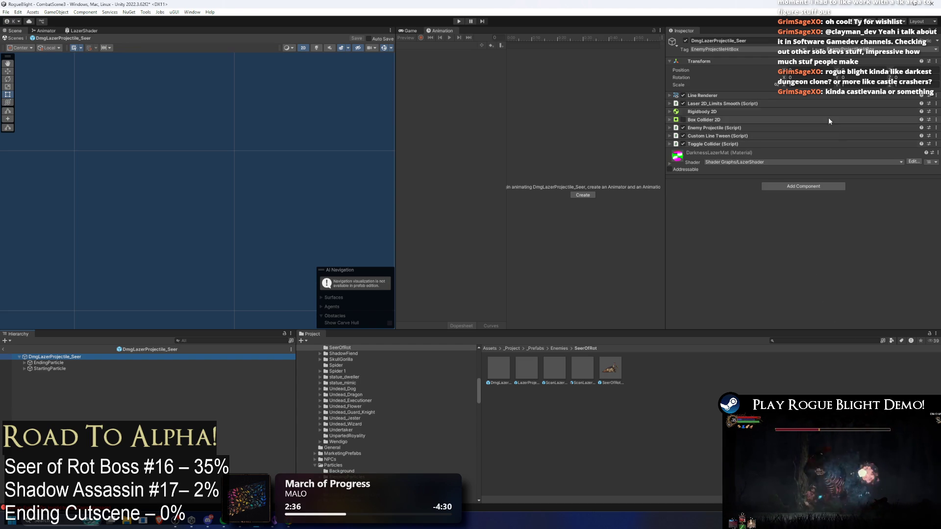
click(459, 21)
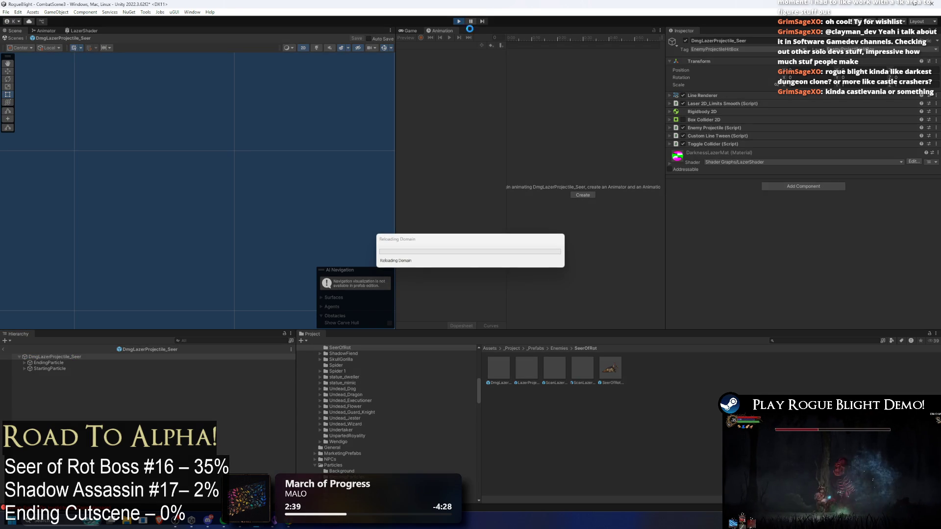